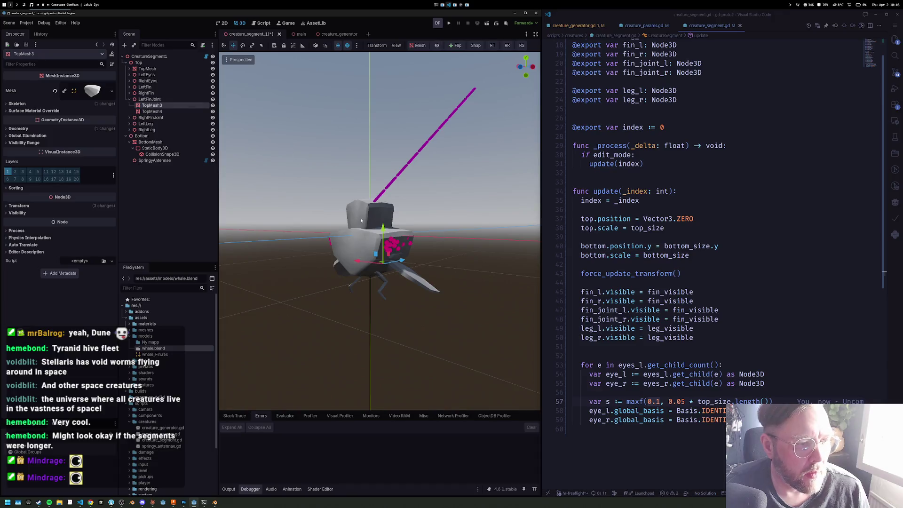
- Paste a copy of the top mesh under SpringyAntennae and tilt it about 65 degrees
left_click(154, 160)
key("ctrl+v")
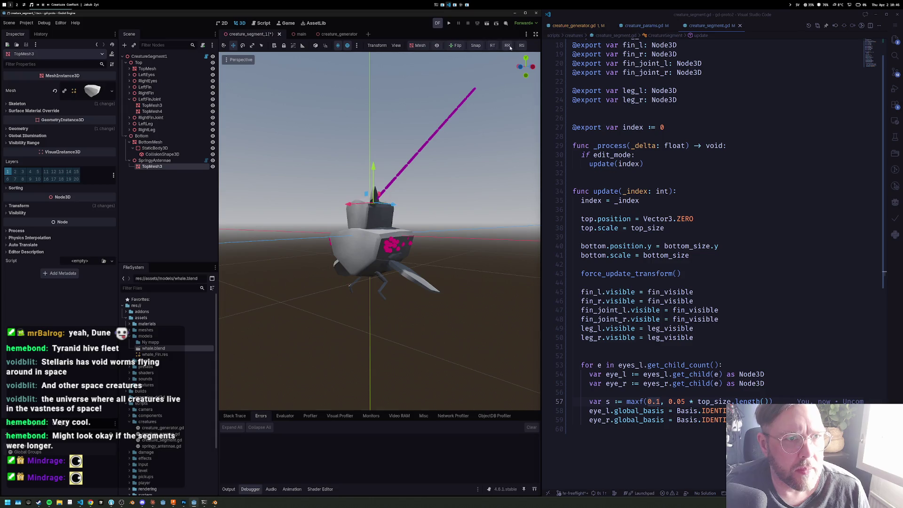
key("e")
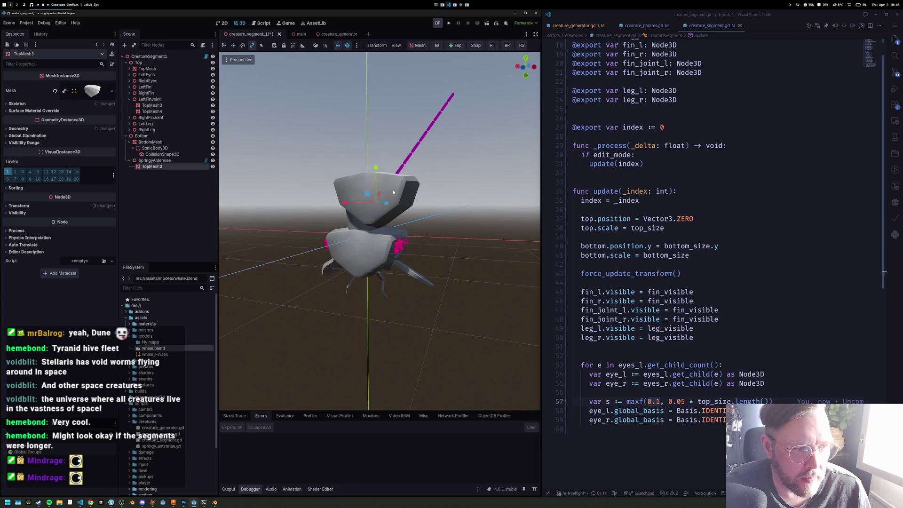
mouse_move(370, 202)
left_mouse_down()
mouse_move(378, 175)
mouse_move(400, 193)
left_mouse_up()
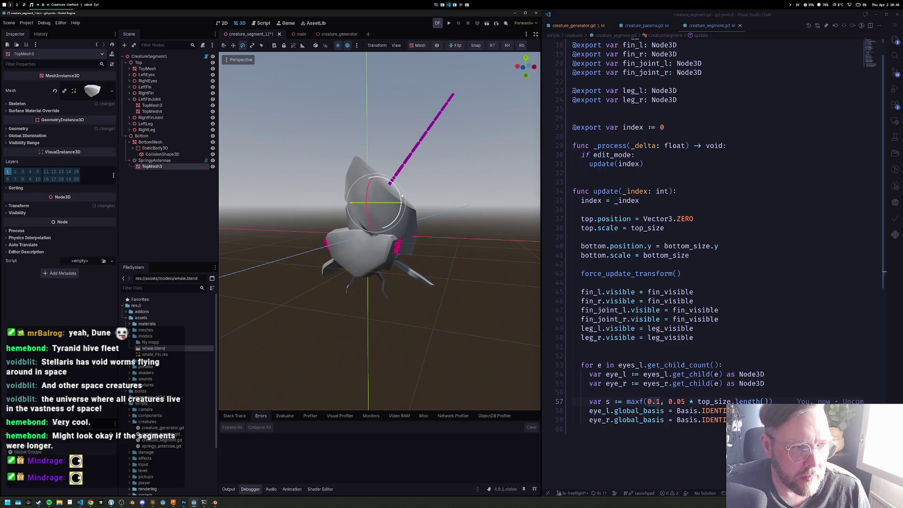
- Check the transform values of SpringyAntennae and TopMesh3 in the Inspector
left_click(154, 161)
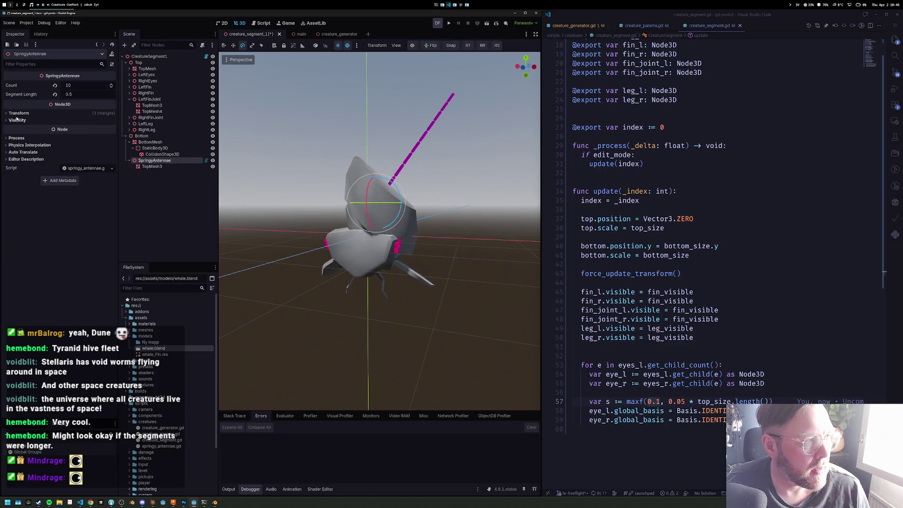
left_click(18, 113)
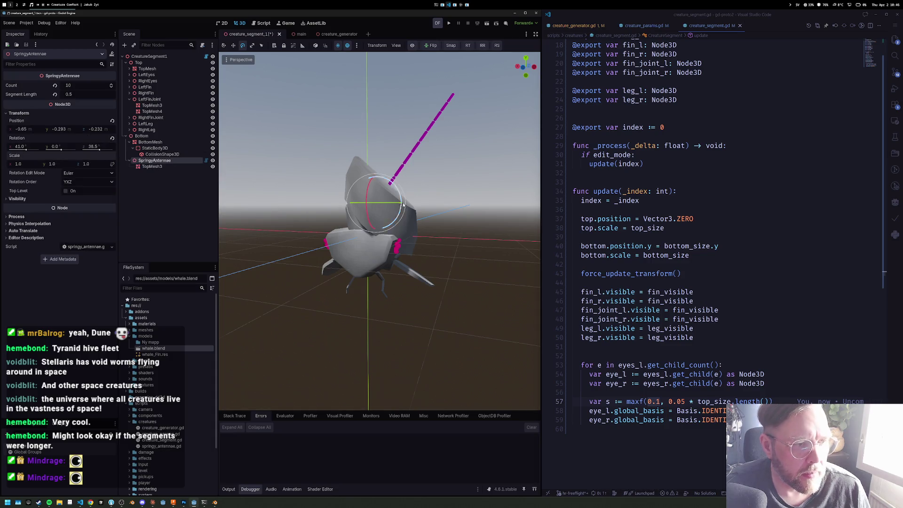
scroll(239, 162, "up", 4)
left_click(152, 166)
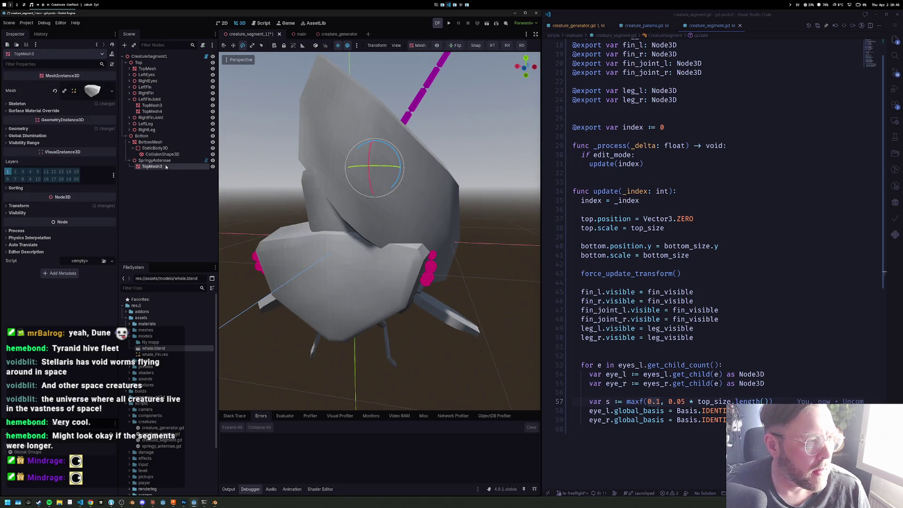
left_click(161, 160)
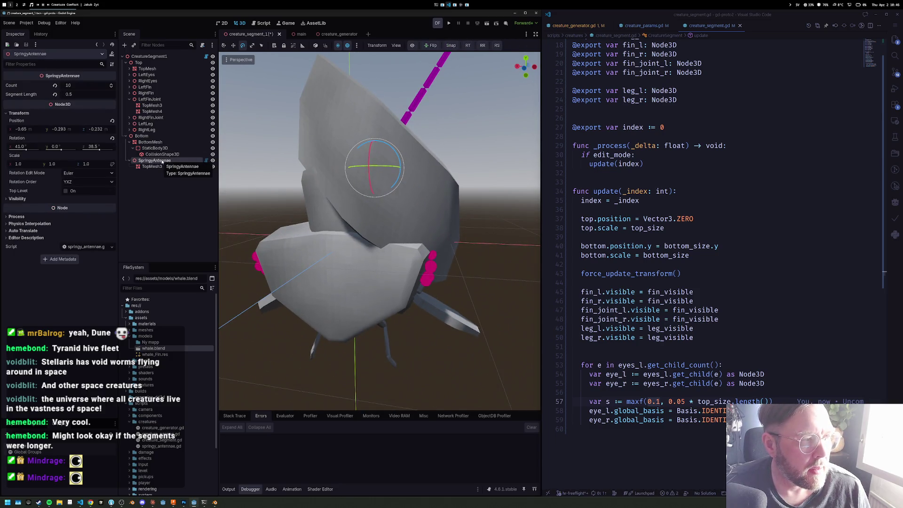
left_click(152, 167)
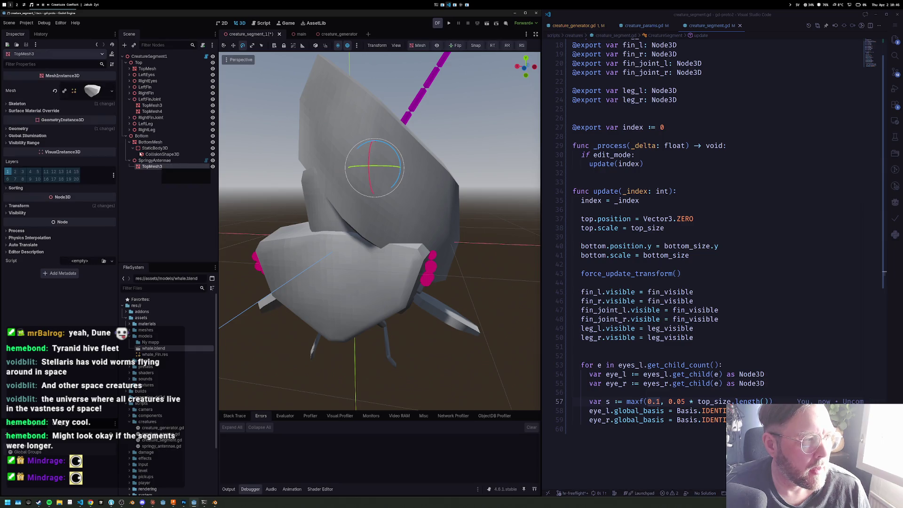
left_click(17, 129)
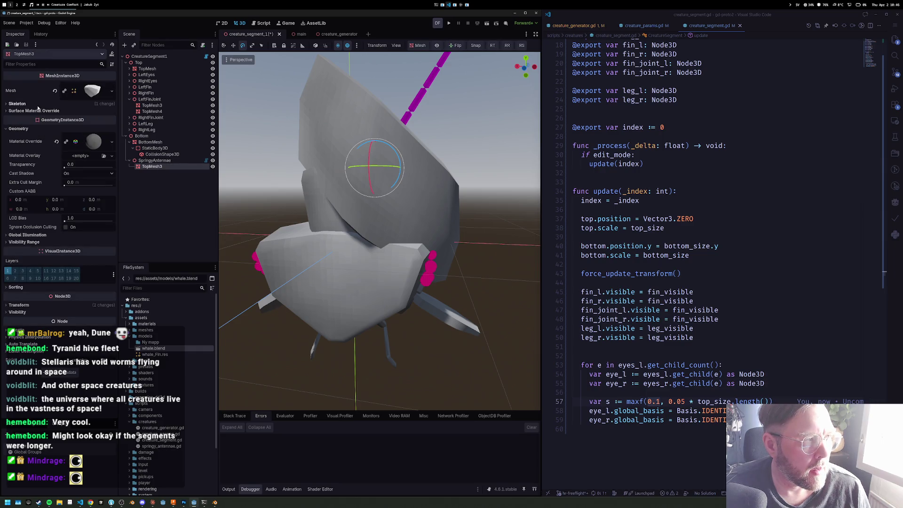
- Reset TopMesh3's rotation to zero and its scale to 1
left_click(64, 305)
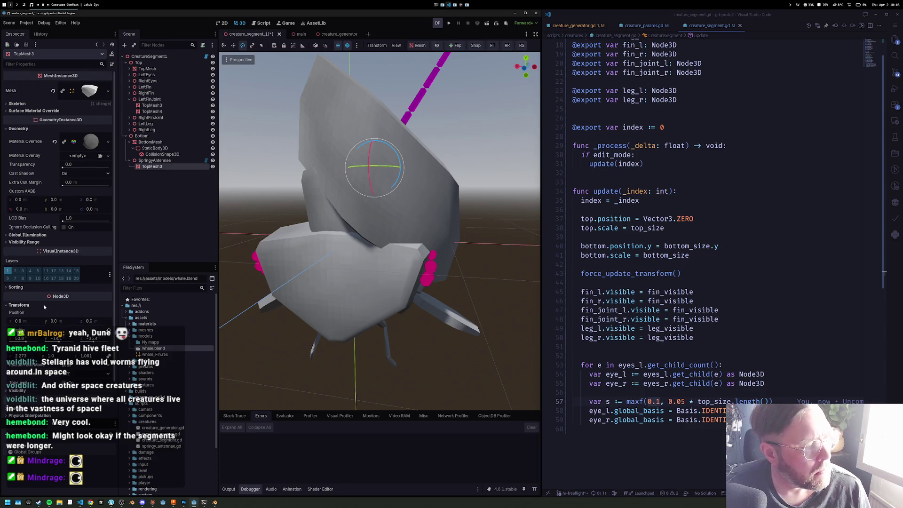
left_click(108, 330)
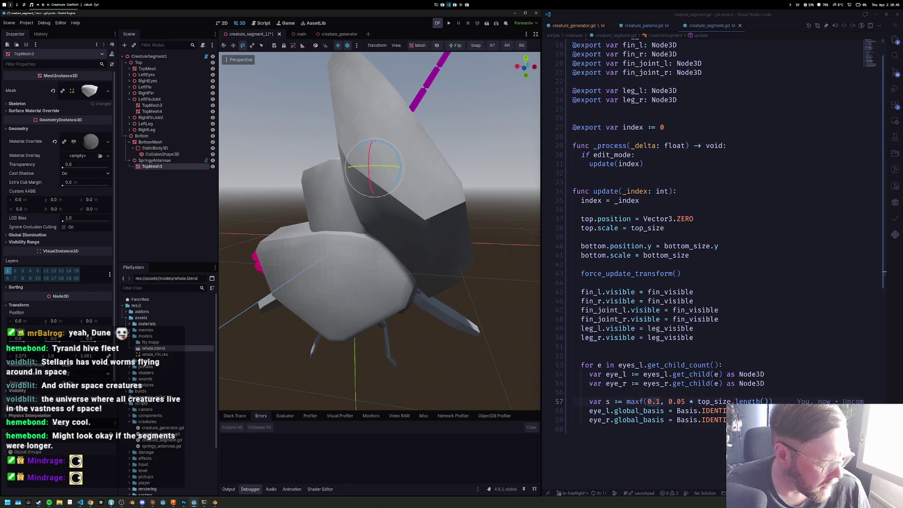
left_click(108, 348)
left_click_drag(403, 148, 356, 169)
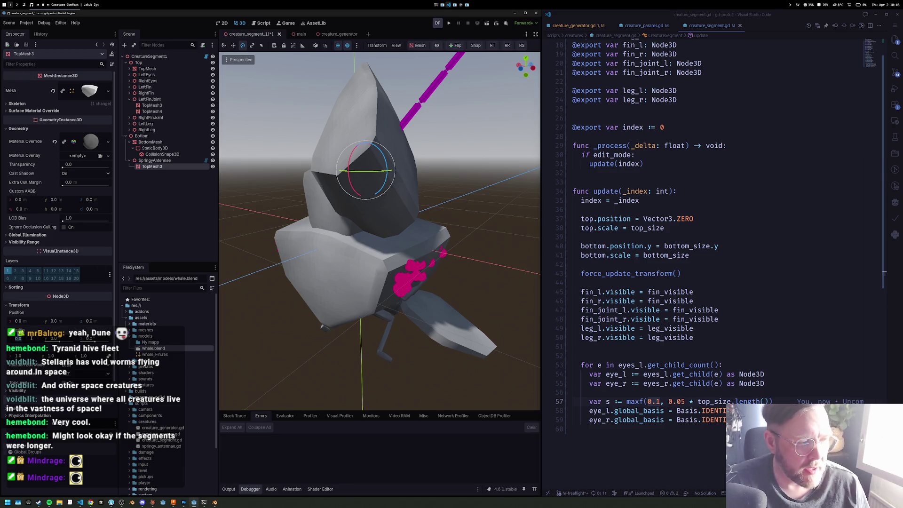
- Set TopMesh3's X rotation to 90°, view front-on, and move SpringyAntennae first under CreatureSegment1
type("90")
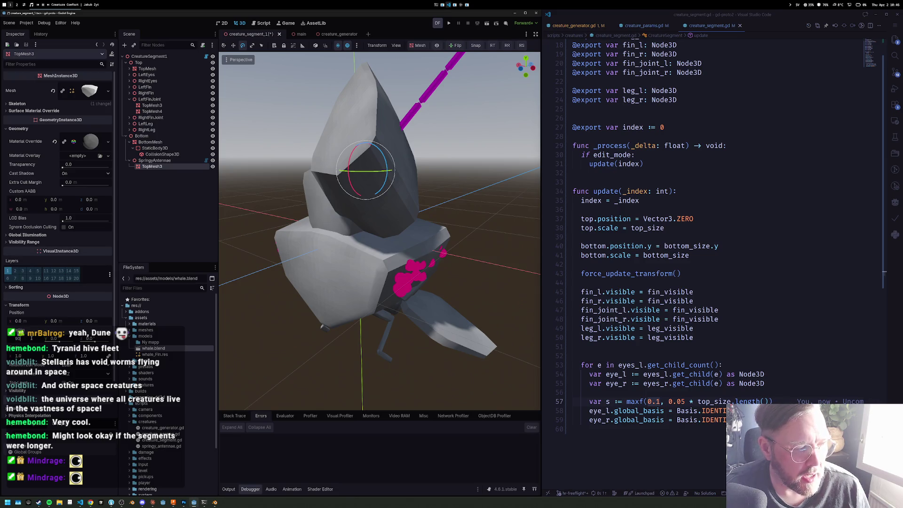
key("Return")
left_click(526, 68)
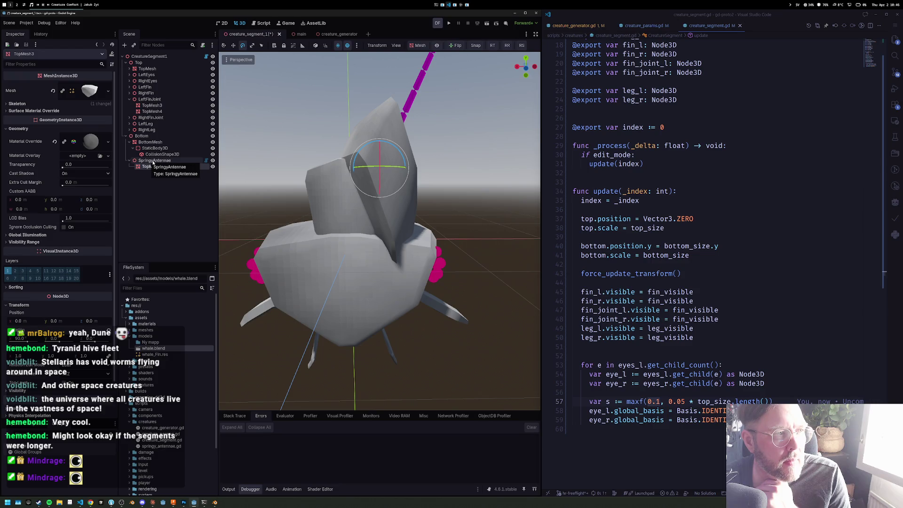
left_click_drag(153, 162, 155, 60)
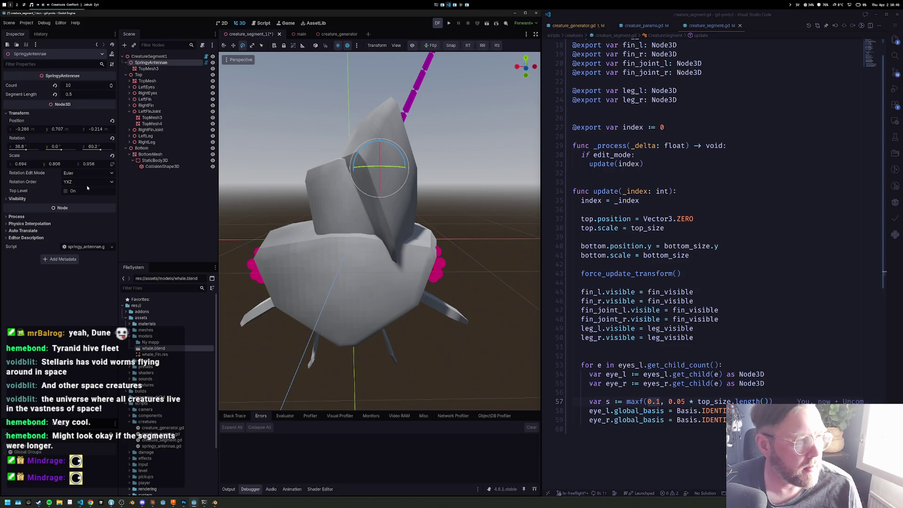
- Reset SpringyAntennae's scale to 1 and scale TopMesh3 down around the antenna base
left_click(112, 156)
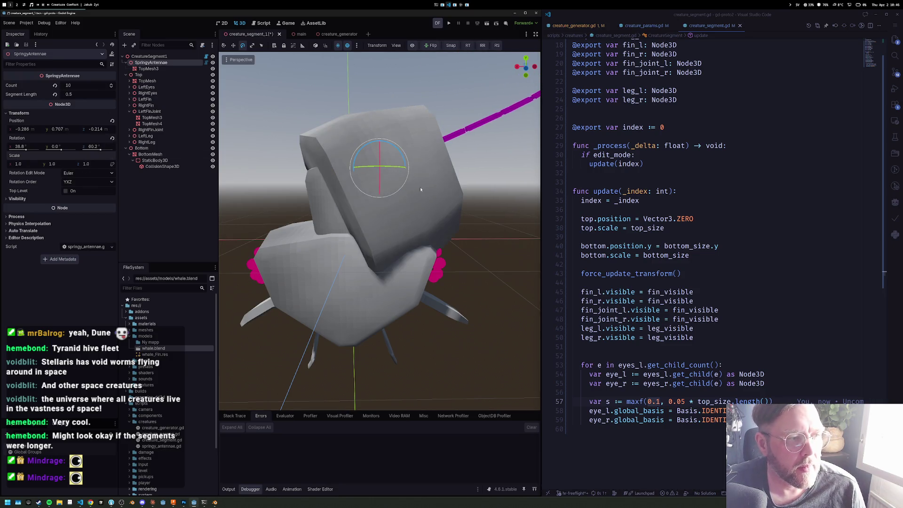
left_click(148, 68)
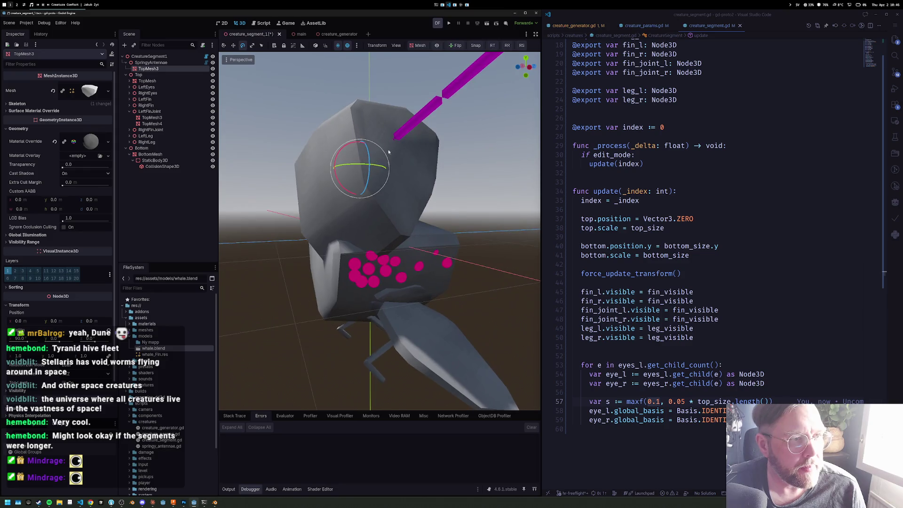
key("r")
left_click_drag(394, 155, 244, 194)
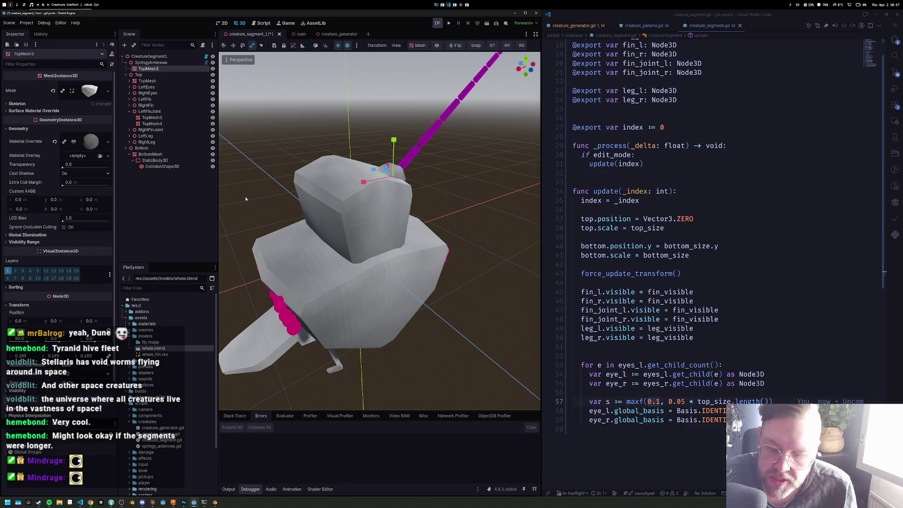
mouse_move(245, 198)
left_mouse_down()
mouse_move(500, 170)
mouse_move(252, 193)
left_mouse_up()
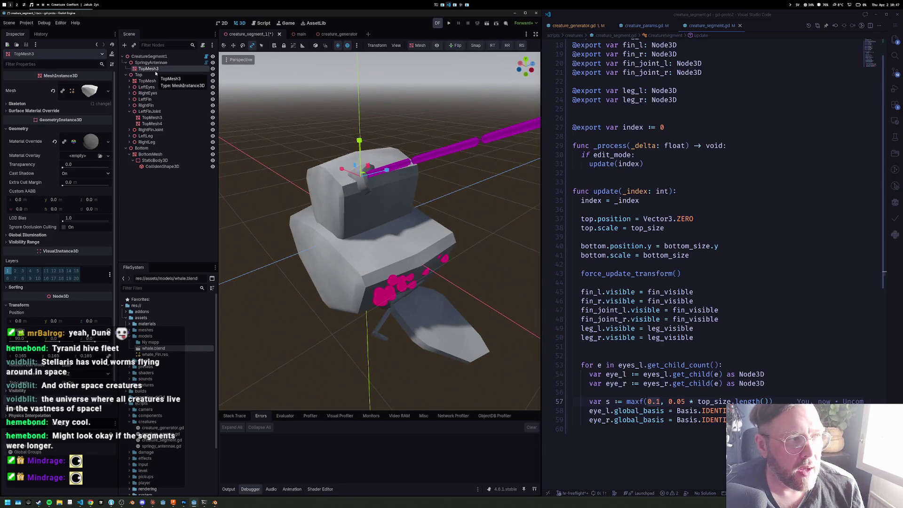
mouse_move(329, 226)
left_mouse_down()
mouse_move(385, 221)
mouse_move(414, 178)
mouse_move(431, 251)
mouse_move(409, 226)
left_mouse_up()
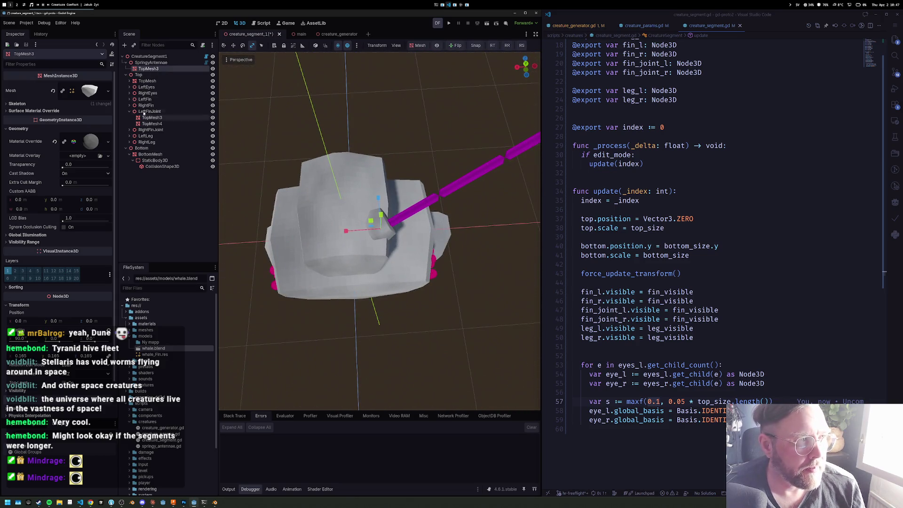
left_click(151, 62)
- Swing the antenna on Y, then duplicate TopMesh3 as TopMesh4 and raise it above the base
key("e")
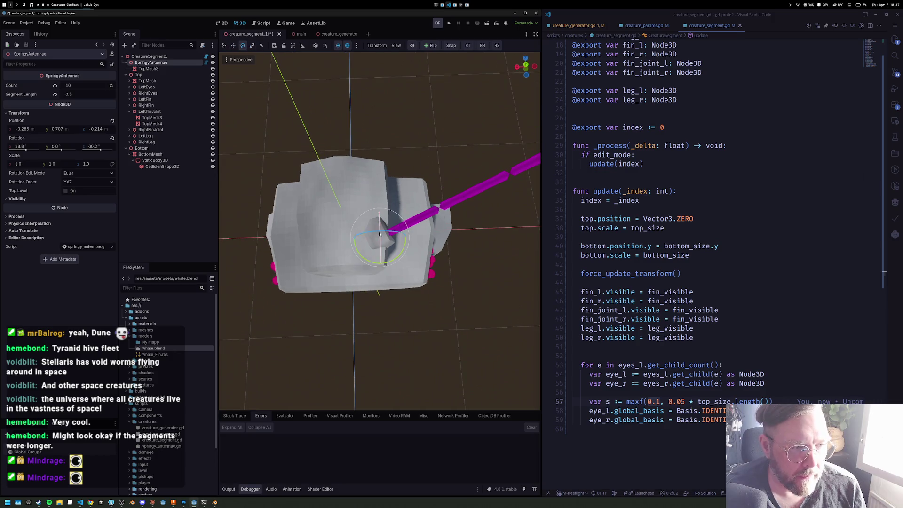
left_click_drag(368, 258, 386, 254)
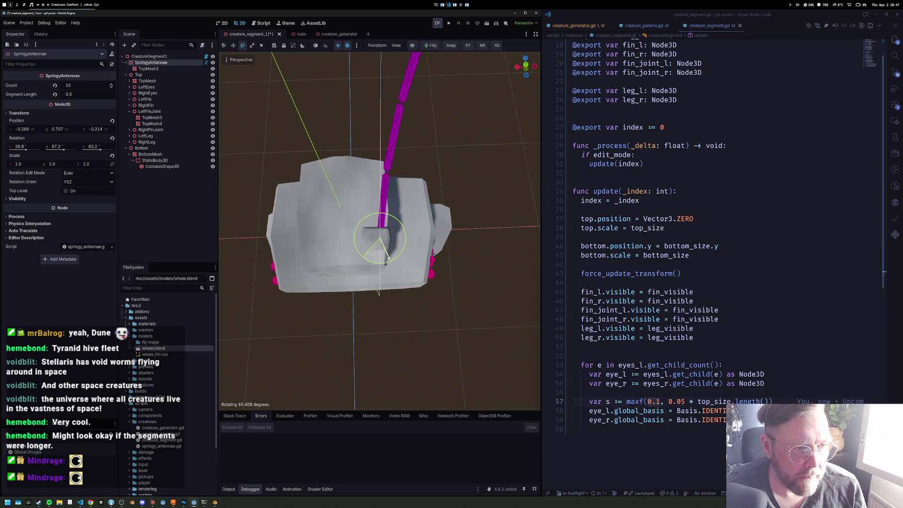
left_click(148, 69)
key("ctrl+d")
key("w")
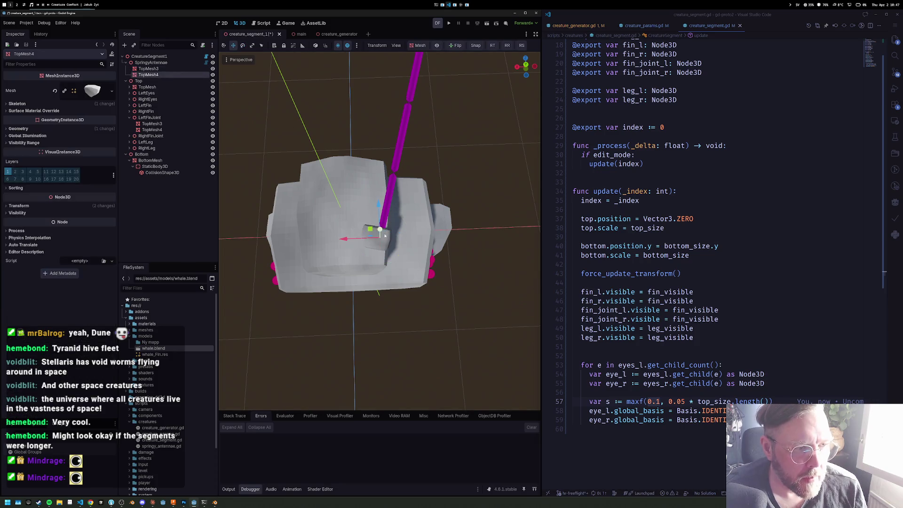
key("t")
mouse_move(379, 234)
left_mouse_down()
mouse_move(391, 227)
mouse_move(388, 215)
mouse_move(346, 187)
left_mouse_up()
- Stretch TopMesh4 into a long bar toward the antenna
key("r")
key("w")
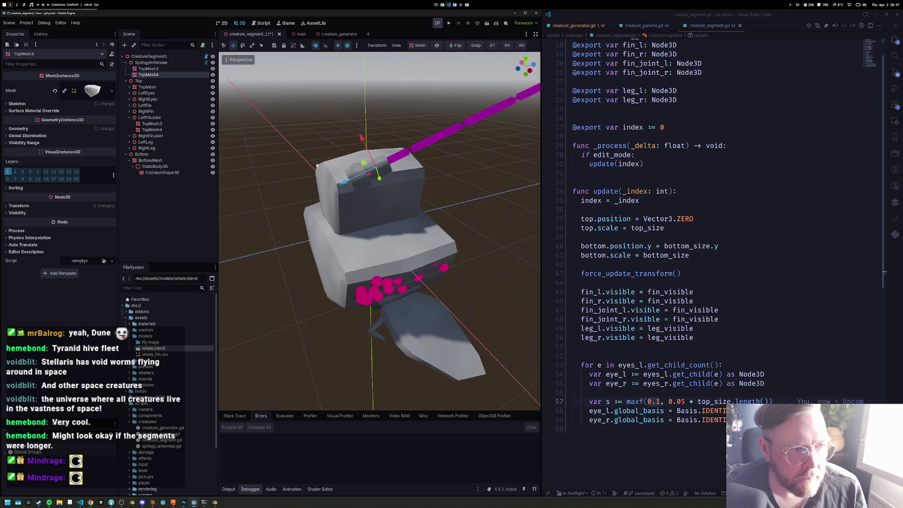
key("r")
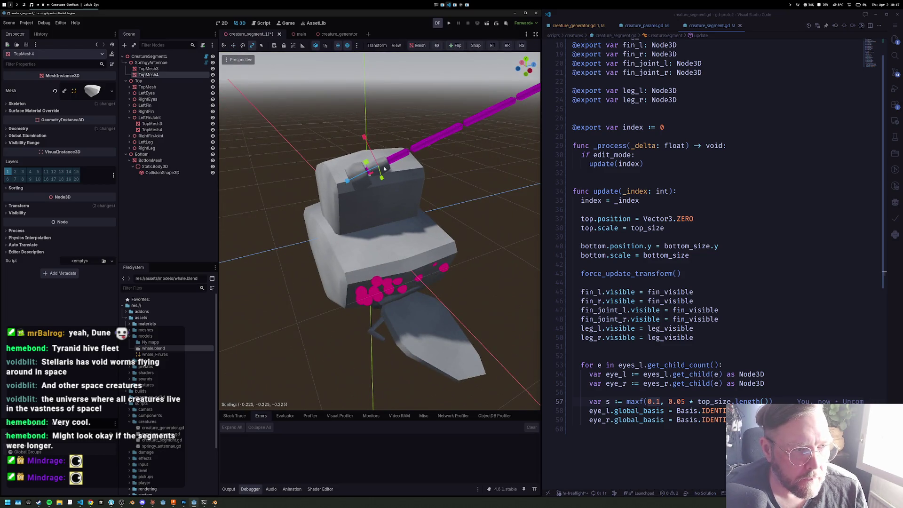
left_click_drag(380, 172, 363, 176)
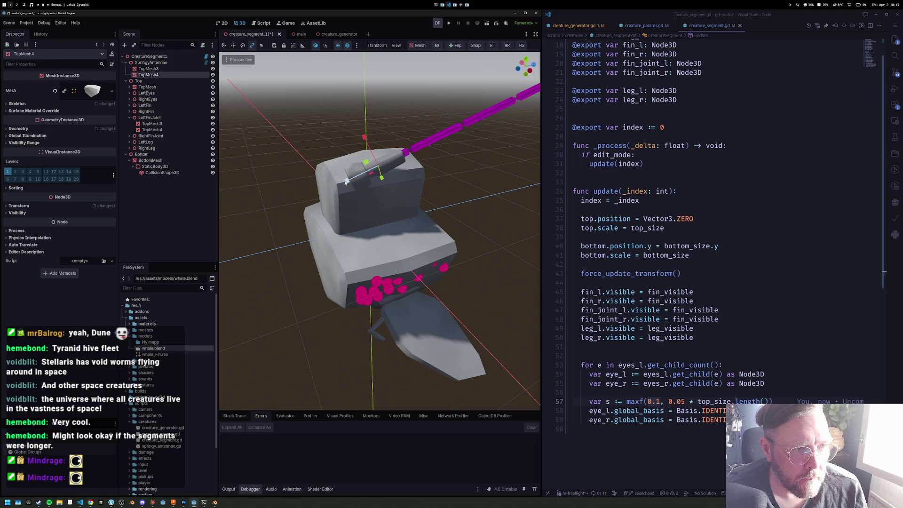
key("w")
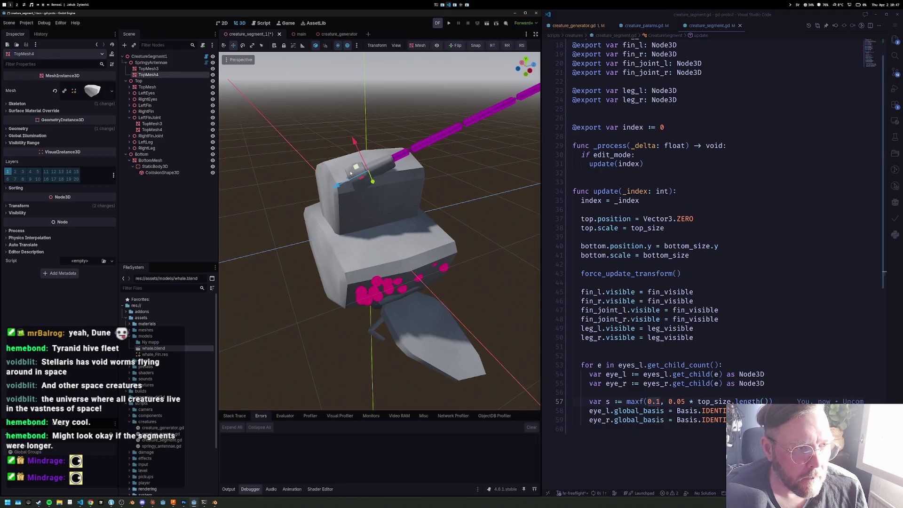
- Reposition the TopMesh3 block beside the turret barrel and save the segment scene
left_click(352, 180)
mouse_move(351, 180)
left_mouse_down()
mouse_move(343, 185)
mouse_move(294, 146)
mouse_move(220, 234)
left_mouse_up()
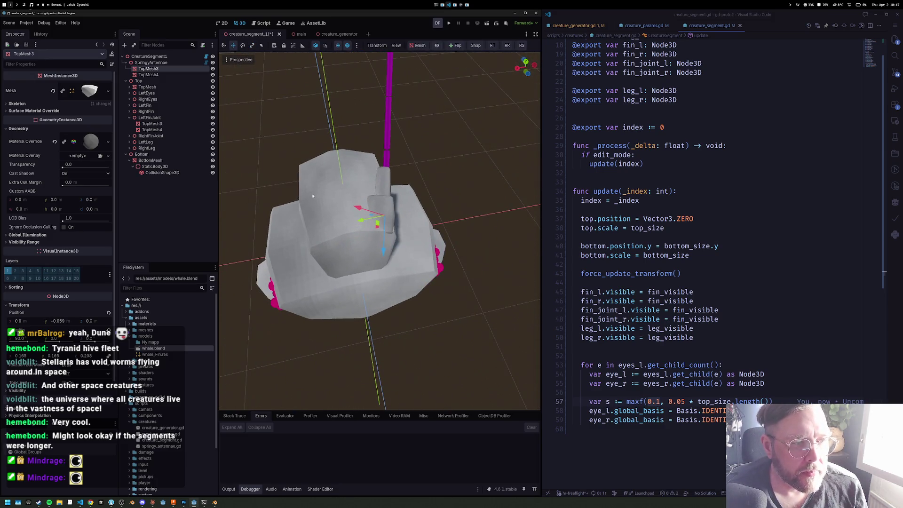
mouse_move(313, 196)
left_mouse_down()
mouse_move(363, 134)
mouse_move(356, 147)
mouse_move(394, 246)
left_mouse_up()
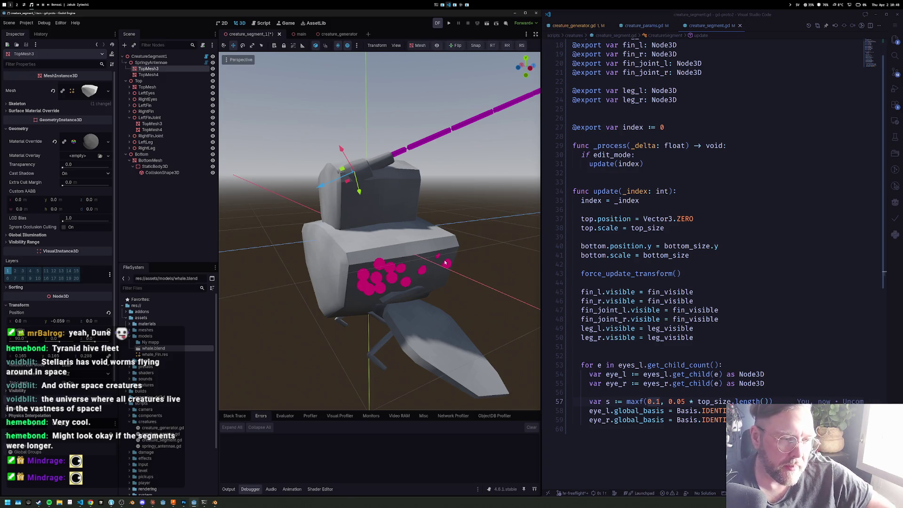
left_click_drag(445, 263, 430, 224)
key("ctrl+s")
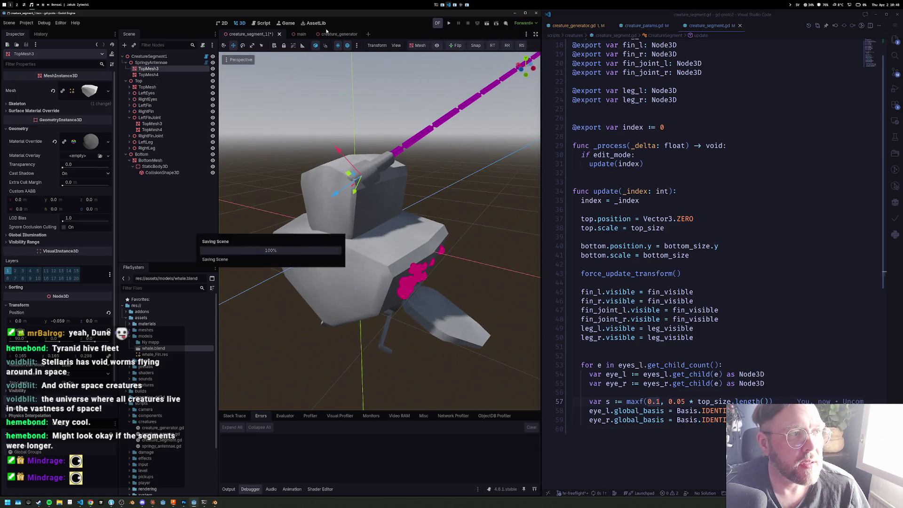
- View the creature_generator scene front-on with the purple starfield environment preview on
left_click(325, 34)
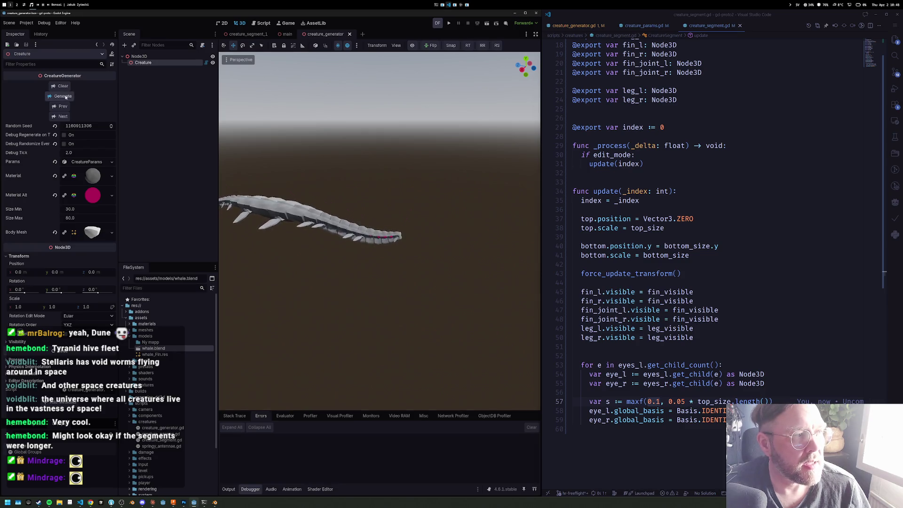
scroll(395, 226, "up", 3)
scroll(395, 227, "up", 3)
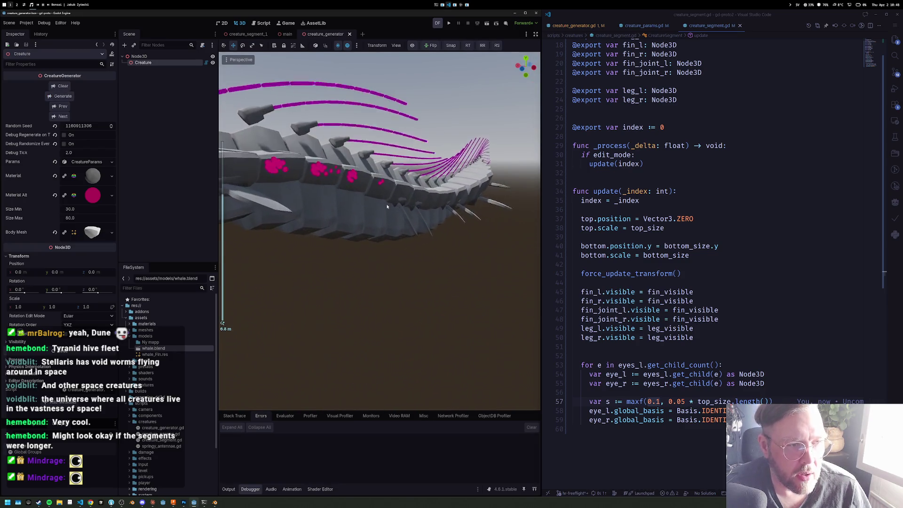
mouse_move(396, 226)
left_mouse_down()
mouse_move(384, 160)
mouse_move(227, 228)
mouse_move(301, 221)
left_mouse_up()
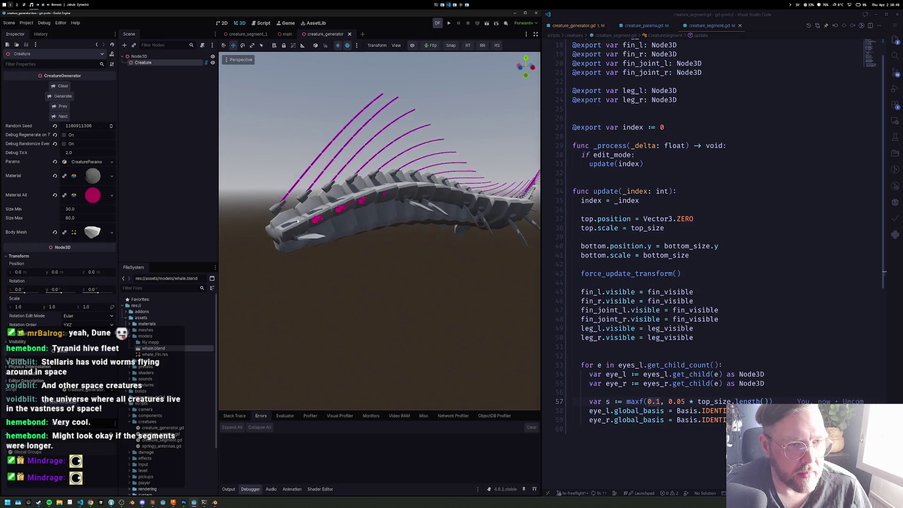
left_click(412, 45)
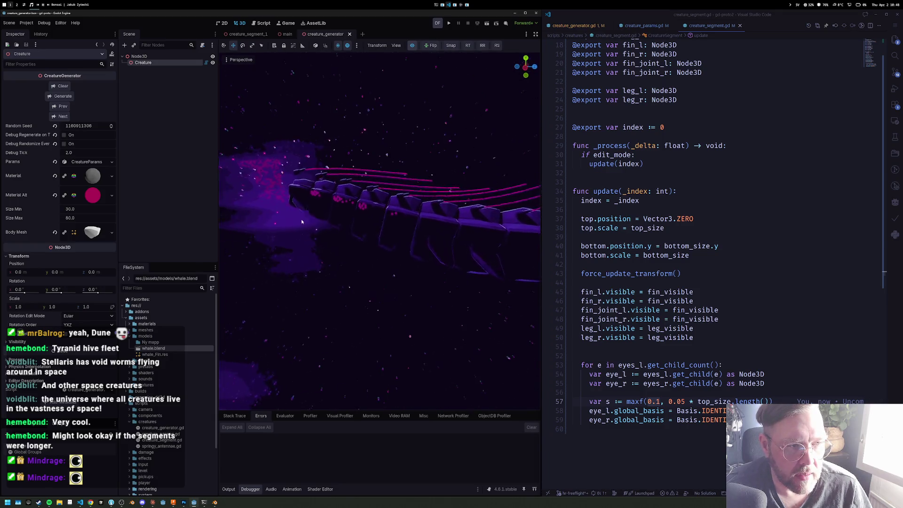
left_click(266, 37)
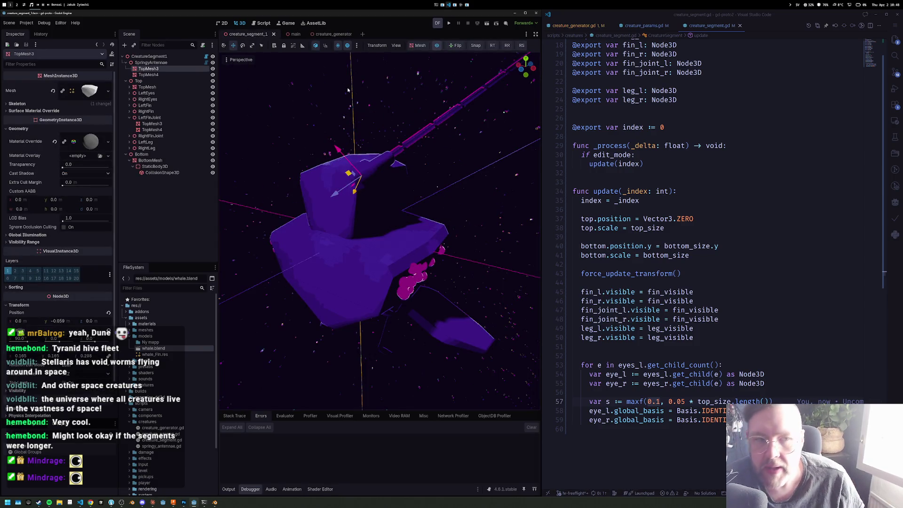
left_click(329, 34)
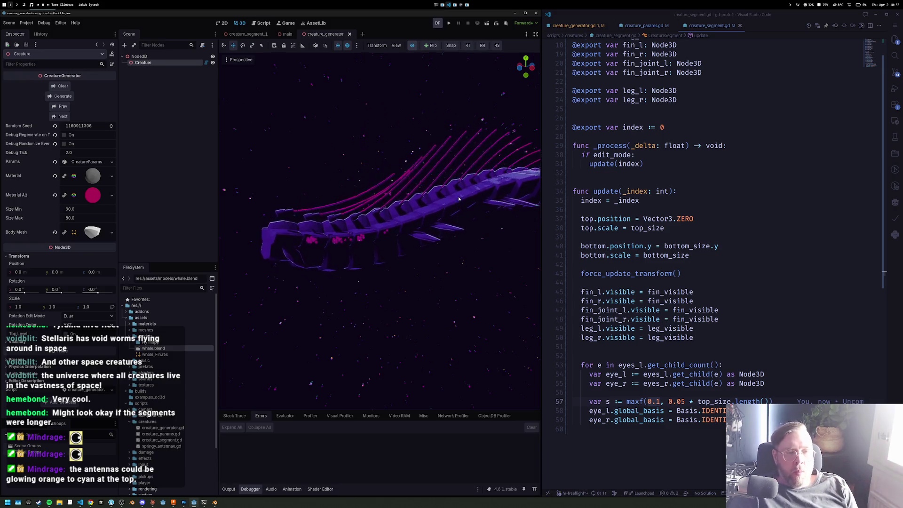
left_click(639, 120)
- Delete a blank line, then lower the webcam exposure in Logi Tune and close it
key("BackSpace")
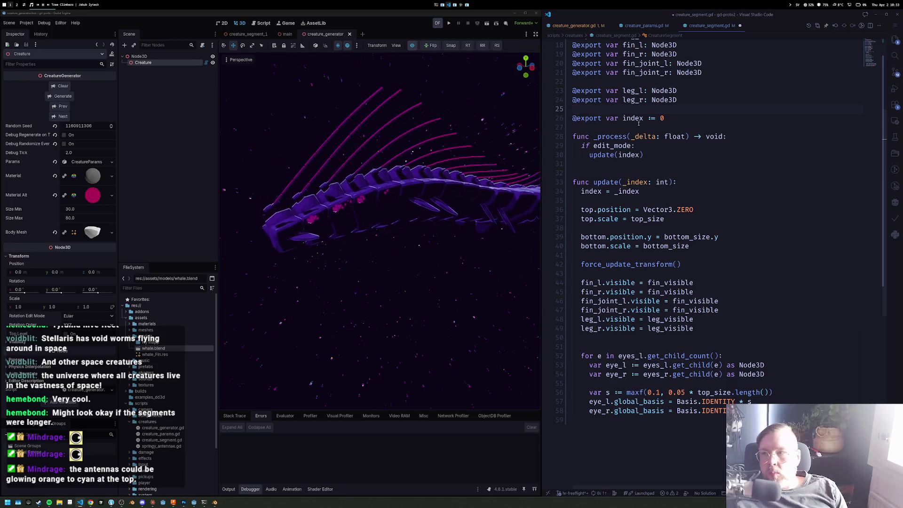
key("alt+space")
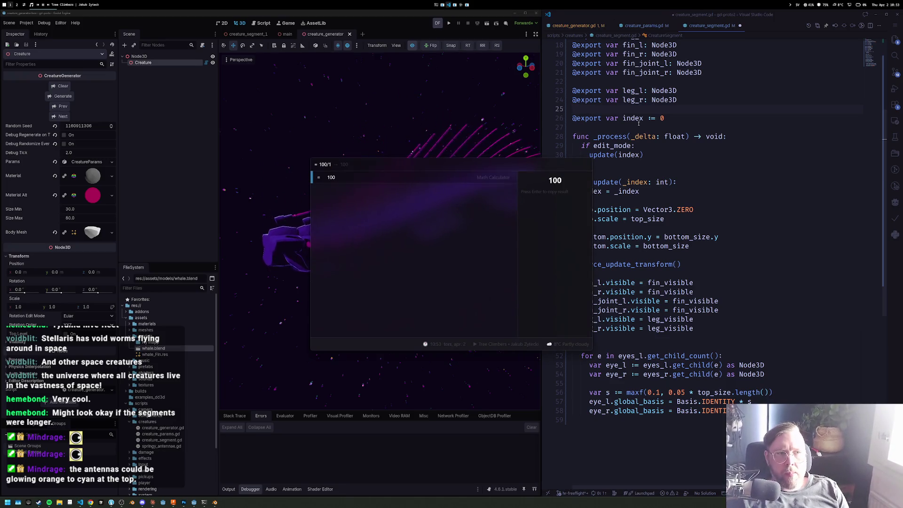
type("logit")
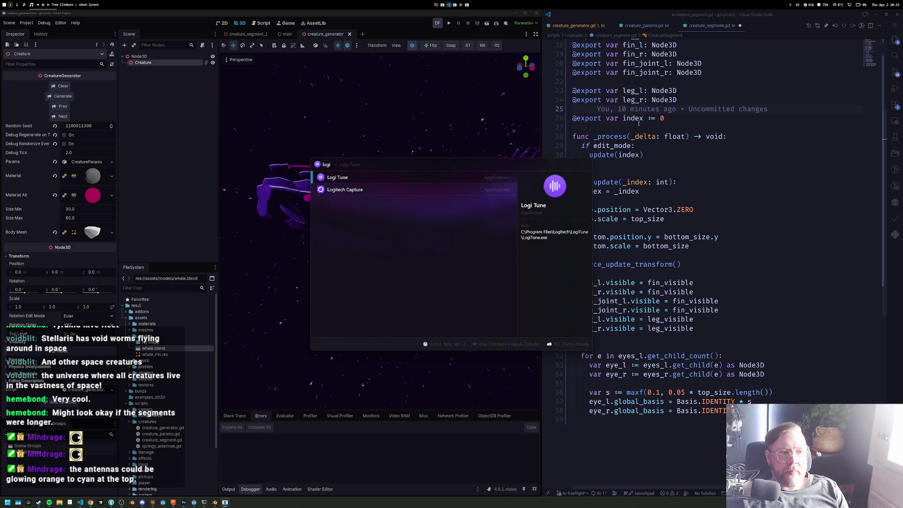
key("Return")
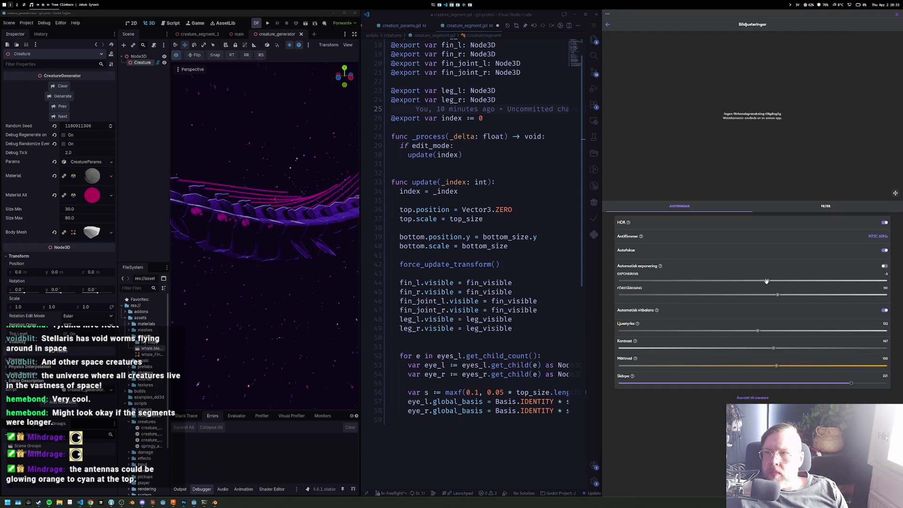
mouse_move(766, 280)
left_mouse_down()
mouse_move(719, 283)
mouse_move(732, 283)
left_mouse_up()
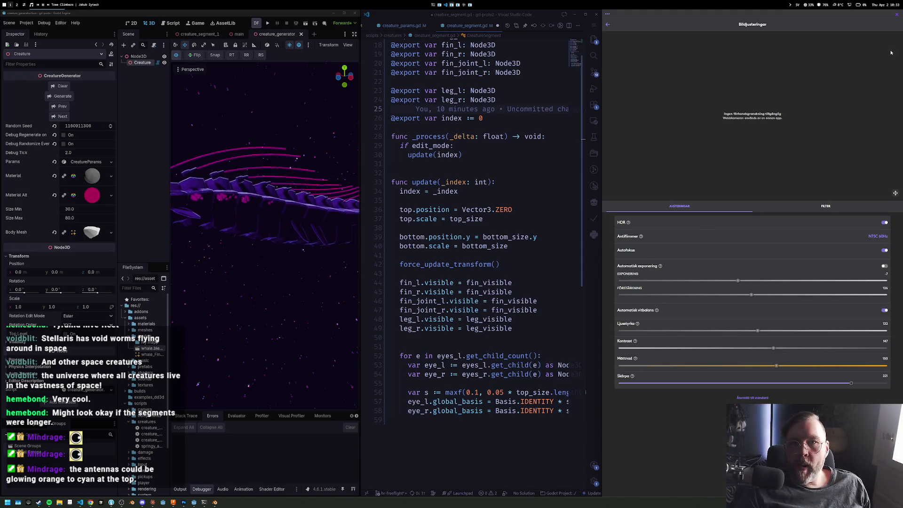
left_click(897, 17)
- Open springy_antennae.gd through the editor's quick file search
left_click(694, 328)
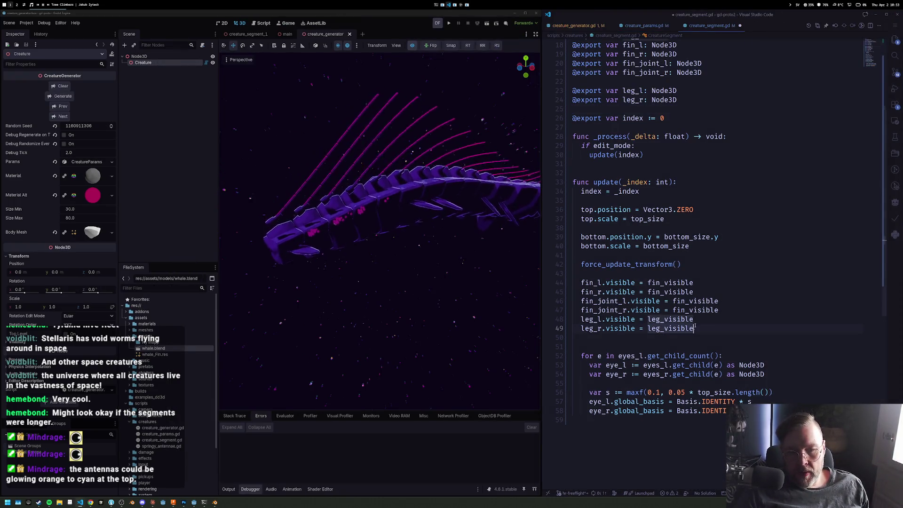
key("ctrl+p")
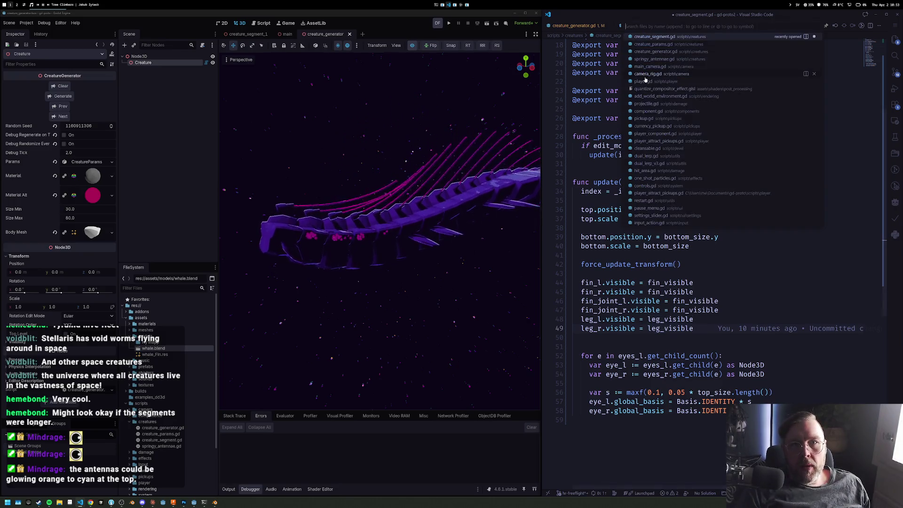
type("springy")
key("Return")
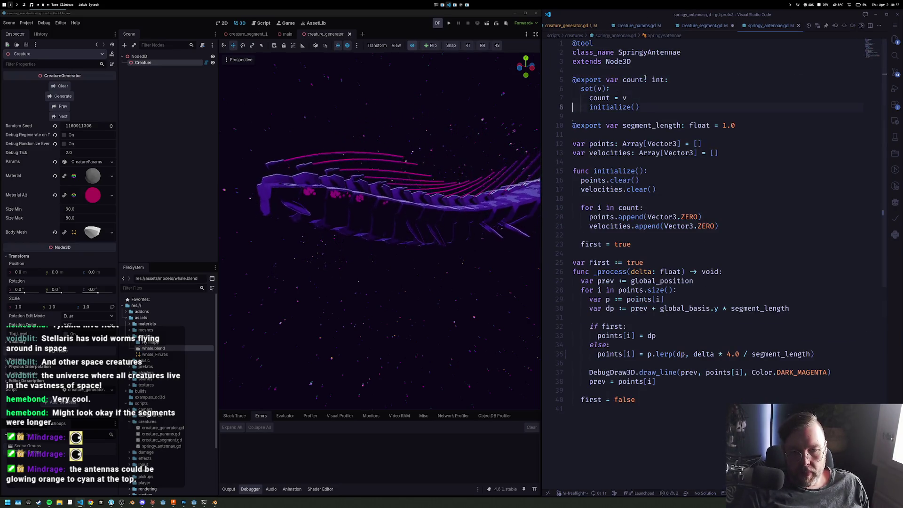
- Make the draw_line colour Color.DARK_MAGENTA.lerp(Color.ORANGE, phase)
left_click(773, 372)
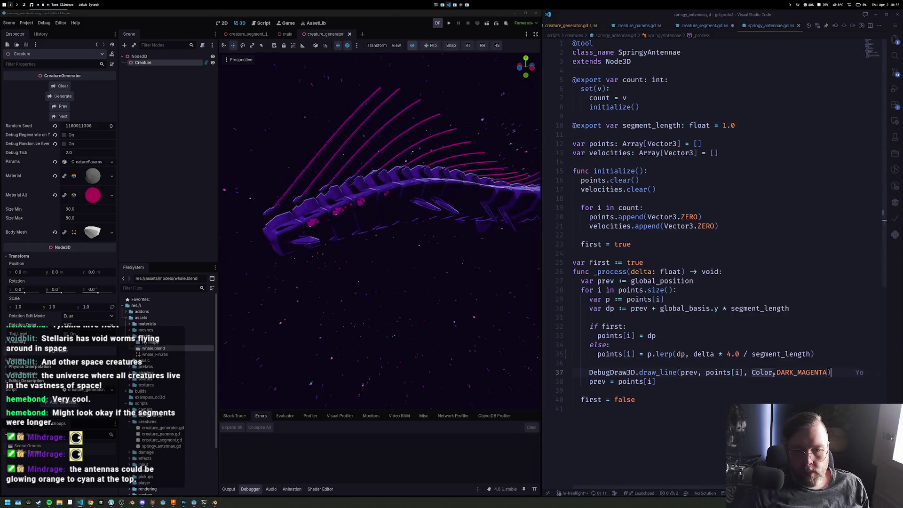
type(".lerp(")
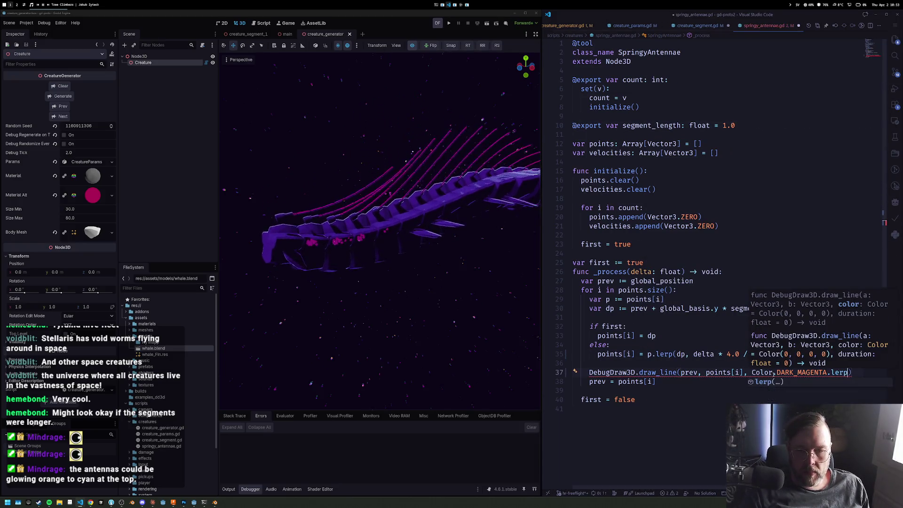
type("Color.org")
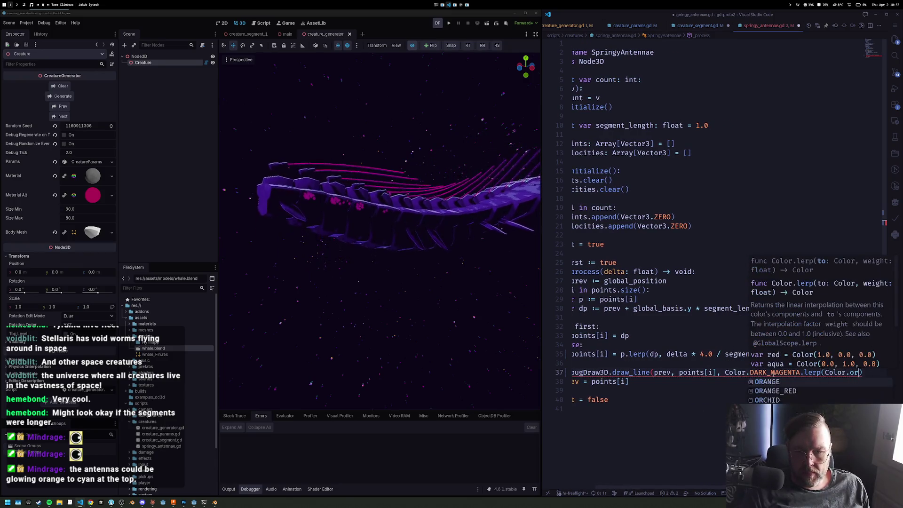
key("Tab")
type(")")
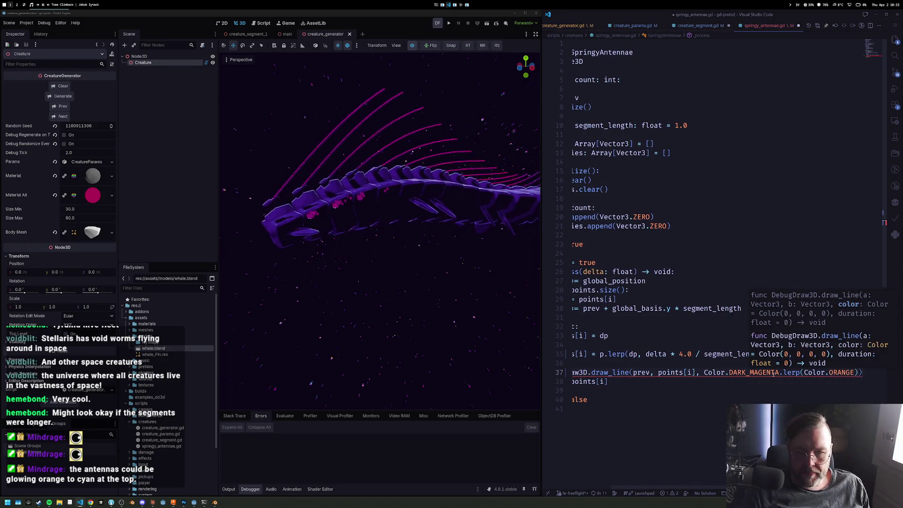
type(", phase)")
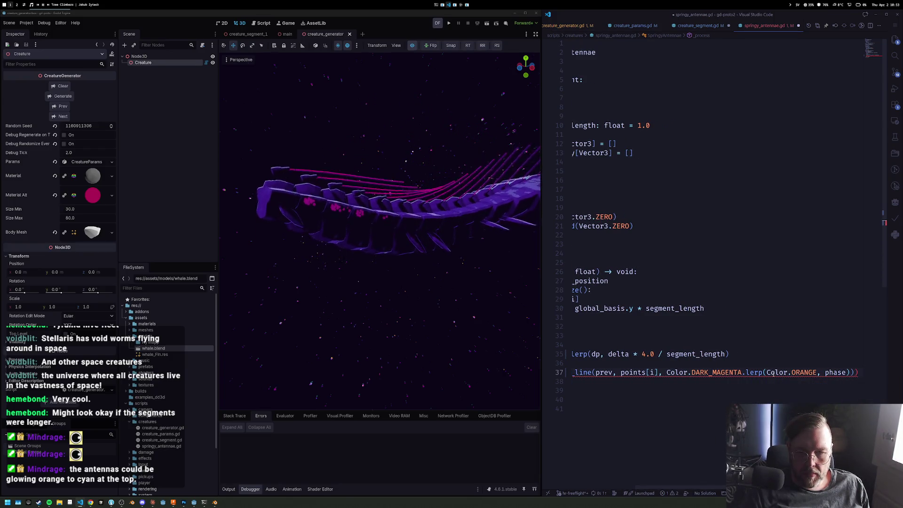
- Add `var phase := float(i)/points.size()` at the start of the loop body
key("Home")
key("Up")
key("Up")
key("Up")
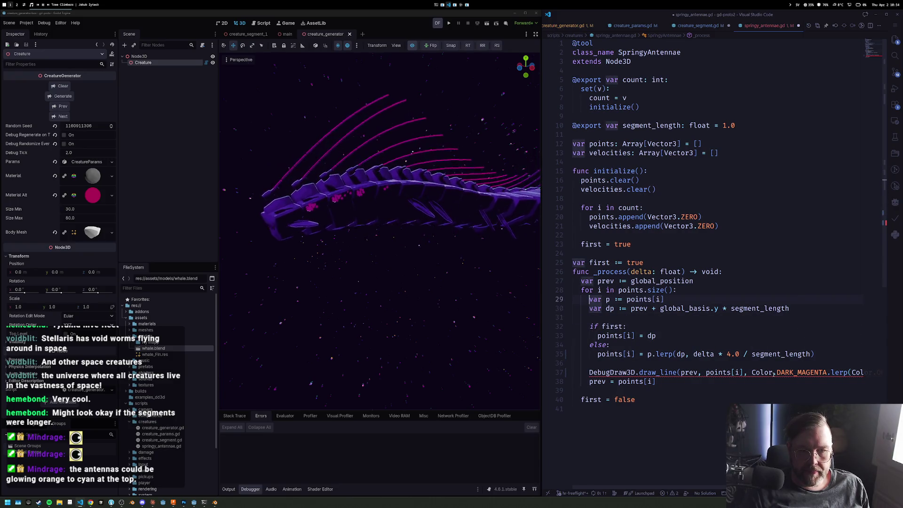
key("ctrl+shift+Return")
type("var phase :m ")
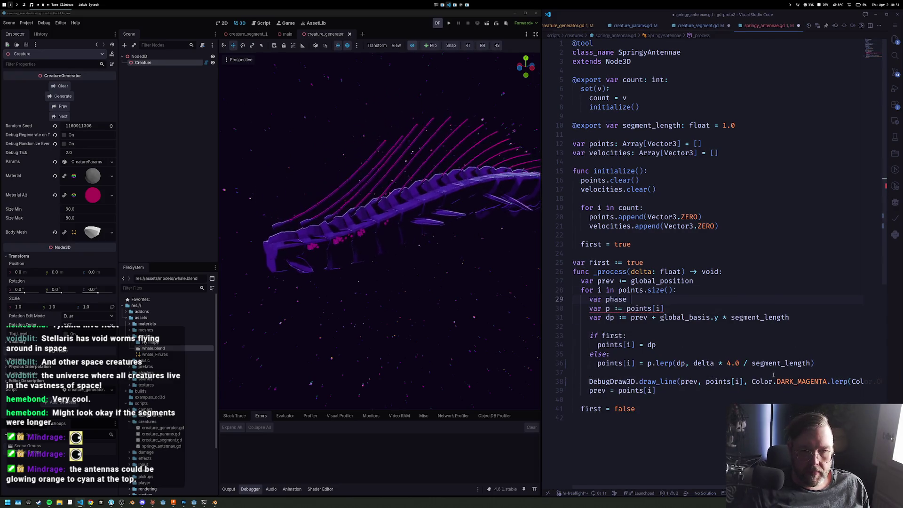
type("float")
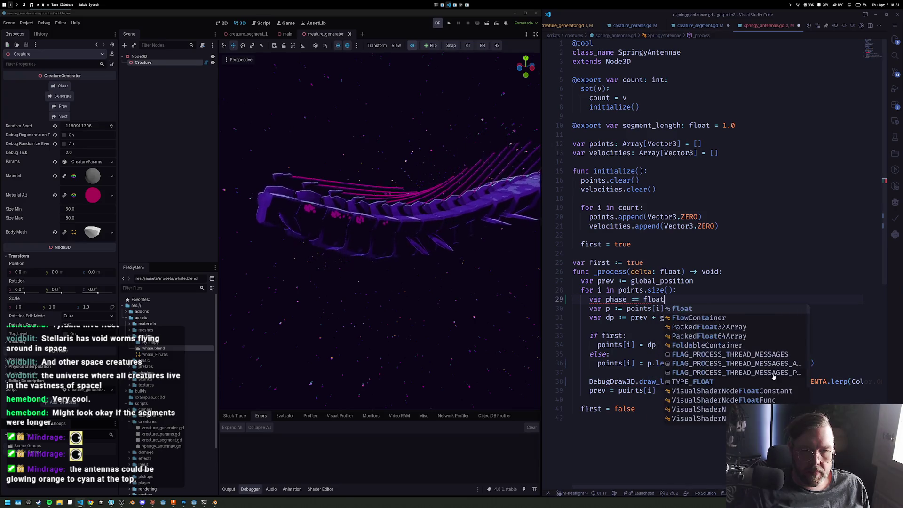
type("(i)/p")
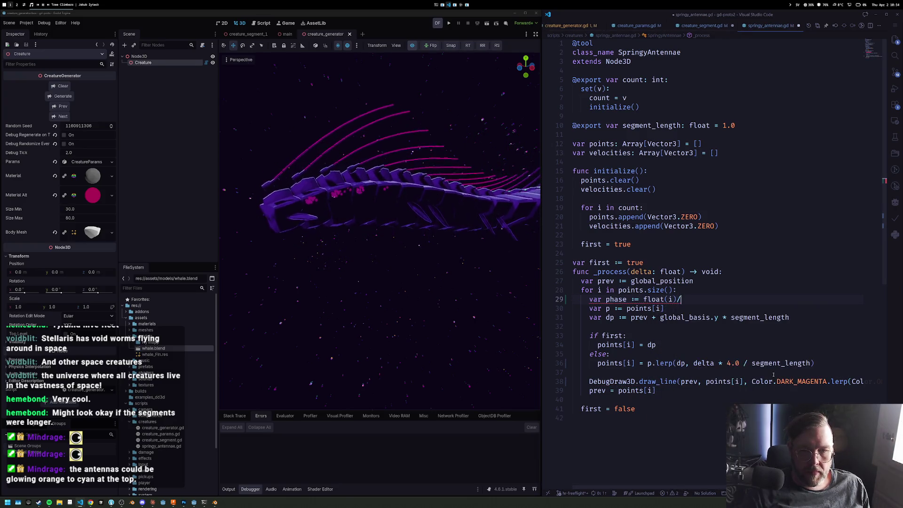
type("oints.size(")
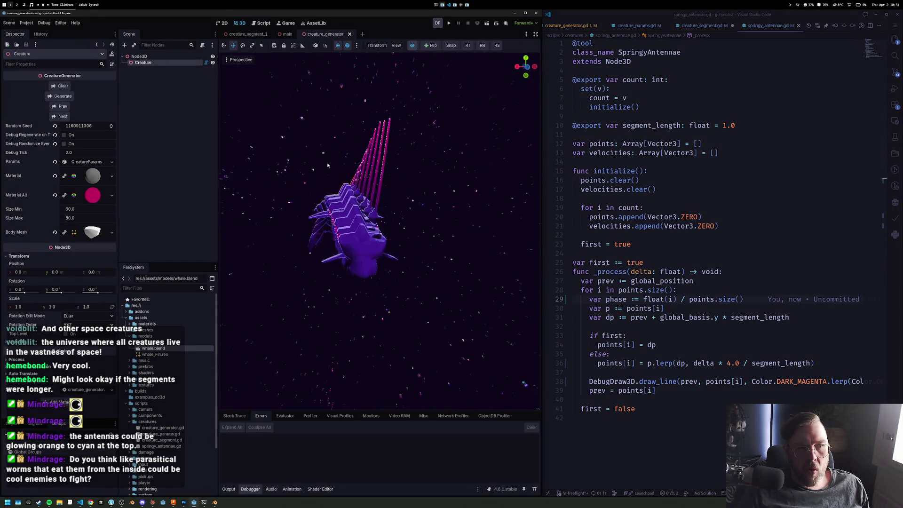
left_click(821, 382)
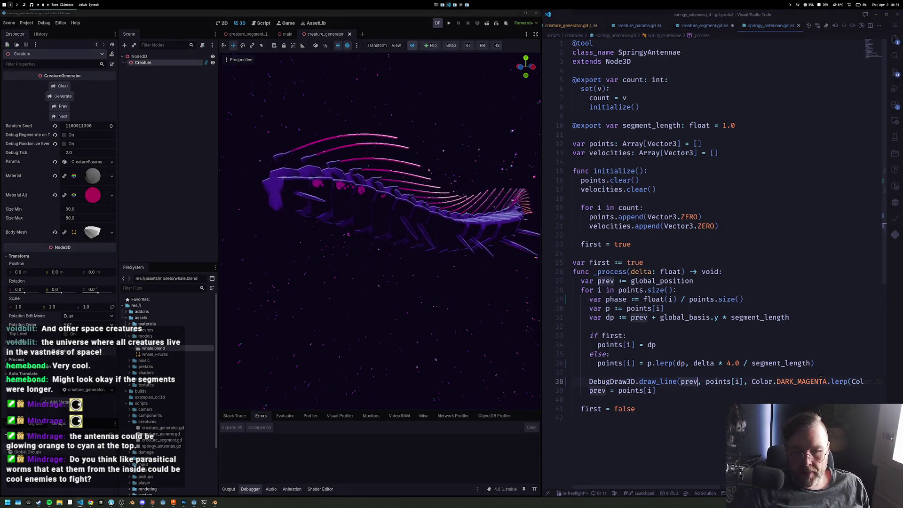
- Move the edit point along the draw_line call toward its colour argument
key("ctrl+Right")
key("ctrl+Right")
key("ctrl+Right")
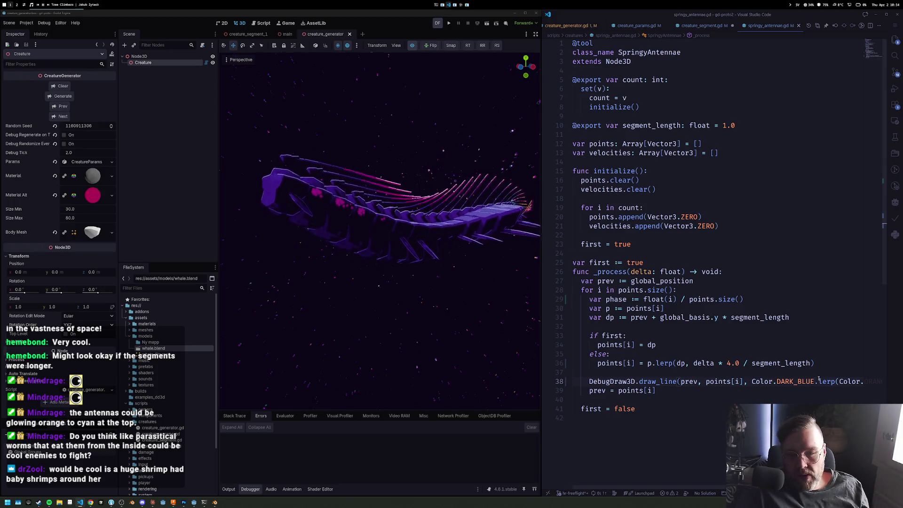
- Replace the starting colour with GREEN and save the script
left_click(778, 381)
key("BackSpace")
key("Delete")
key("Delete")
key("Delete")
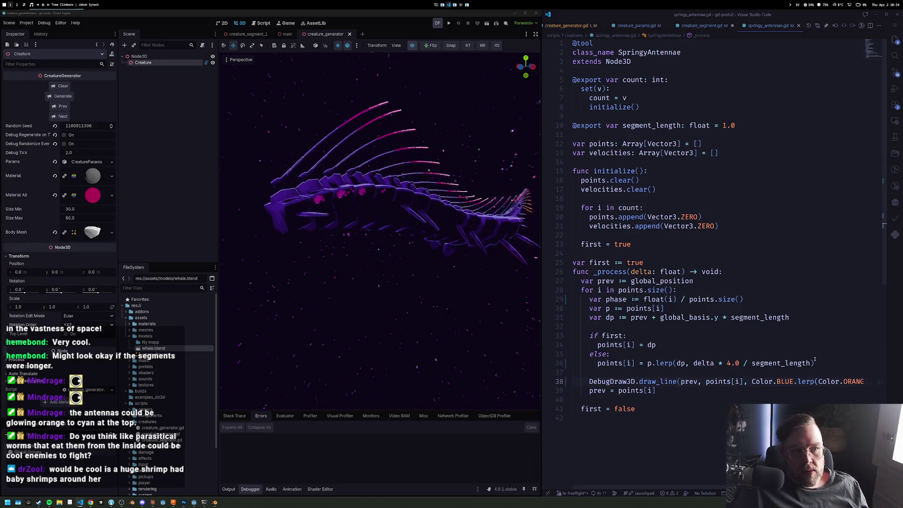
key("BackSpace")
key("BackSpace")
key("BackSpace")
type("GREEN")
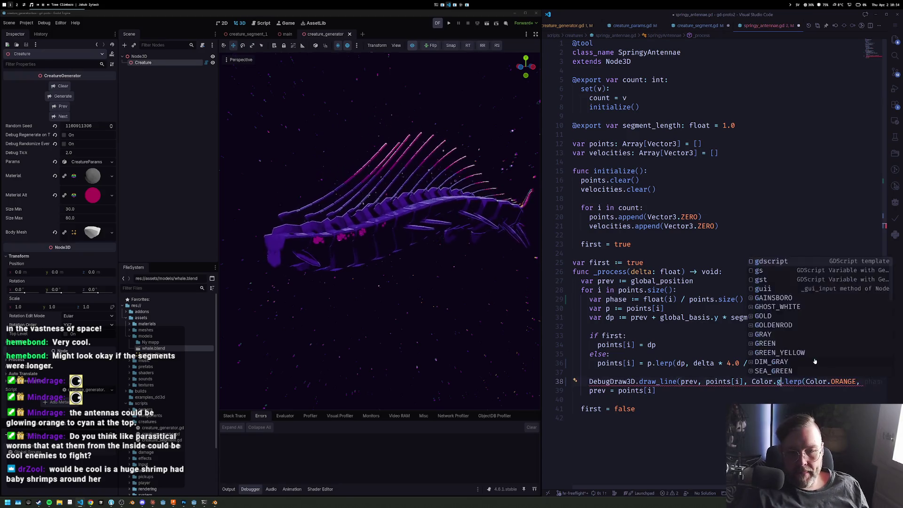
key("ctrl+s")
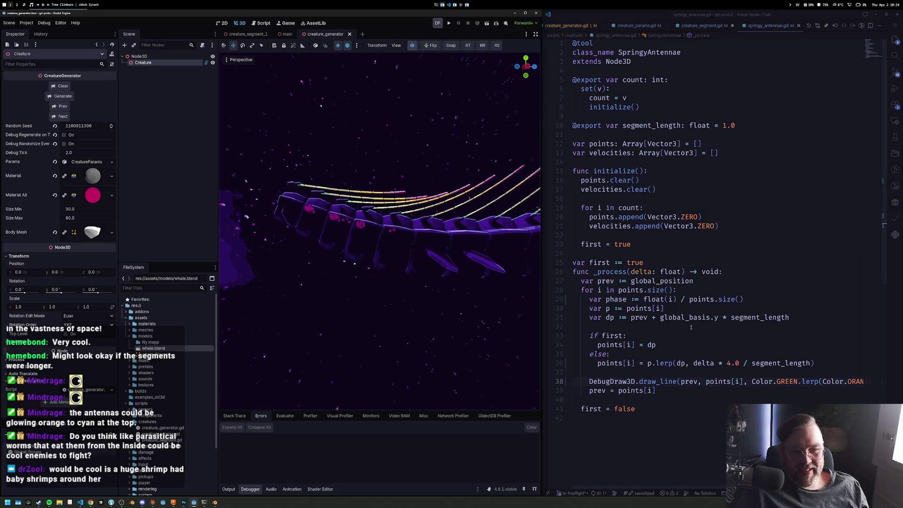
- Change the blend colours to ORANGE and a YELLOW_GREEN starting colour
left_click(788, 382)
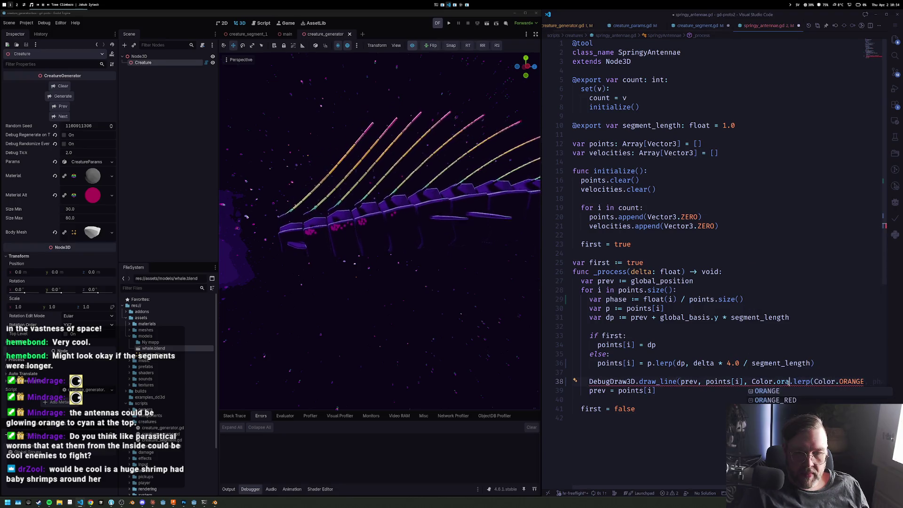
type("ORANGE")
type("NGE")
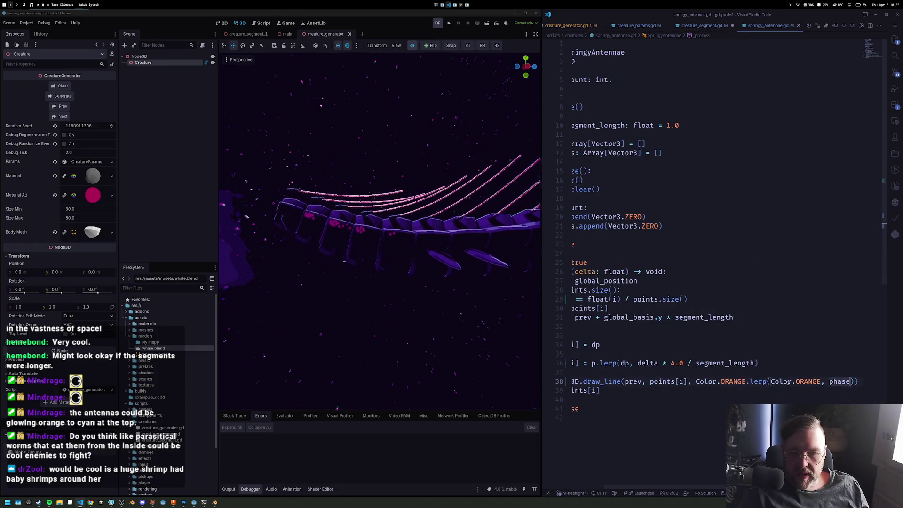
key("ctrl+Left")
key("ctrl+Left")
key("ctrl+Left")
key("ctrl+shift+Right")
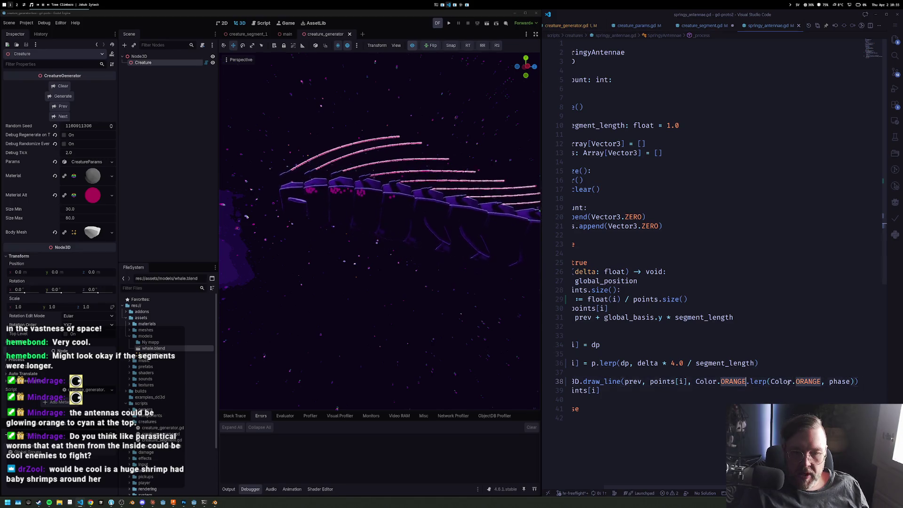
type("yello")
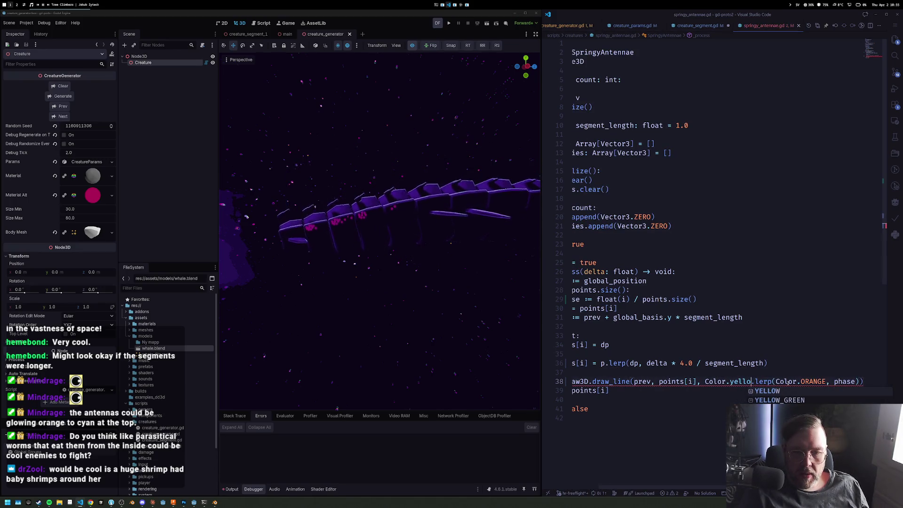
key("Down")
key("Return")
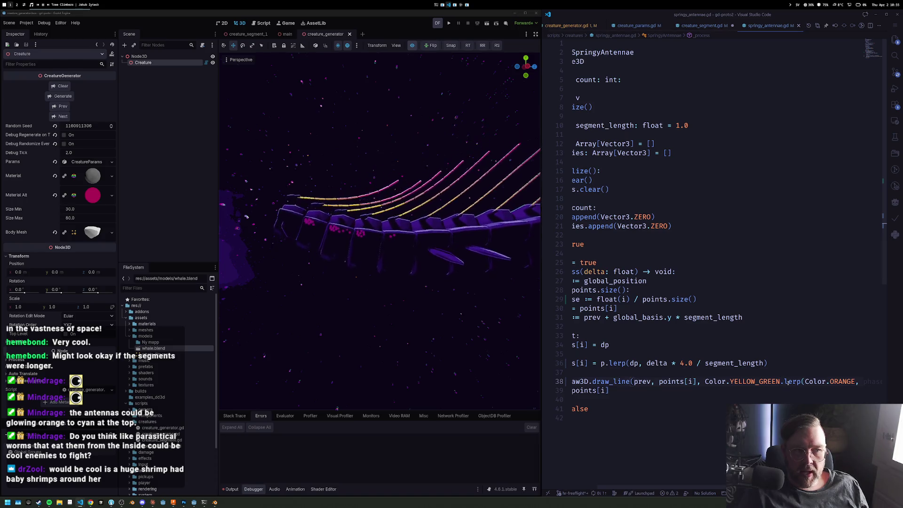
- Make BLUE the ending colour of the blend and save to update the antennae
key("End")
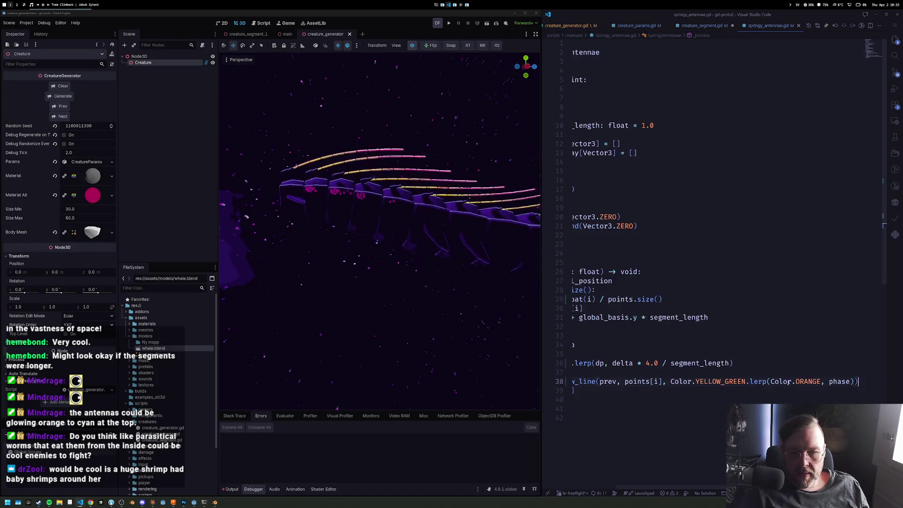
type("blue")
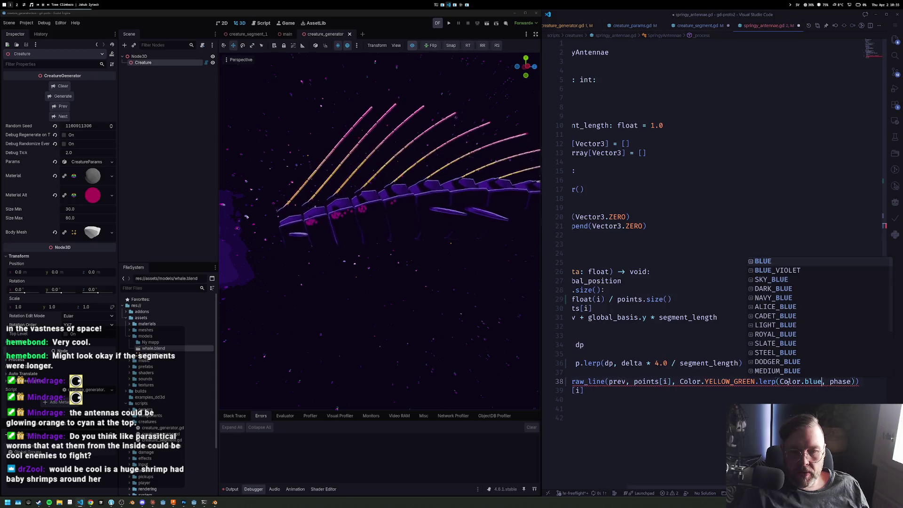
key("Return")
key("ctrl+s")
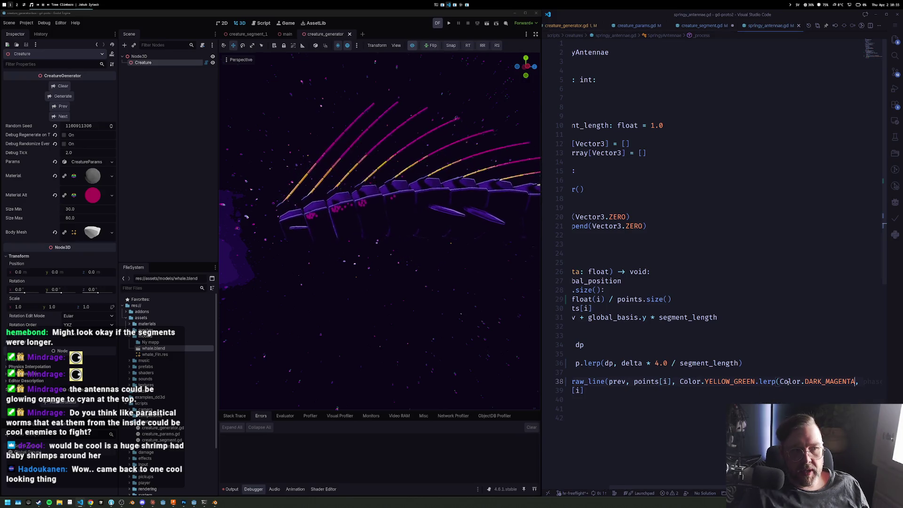
left_click_drag(373, 196, 292, 232)
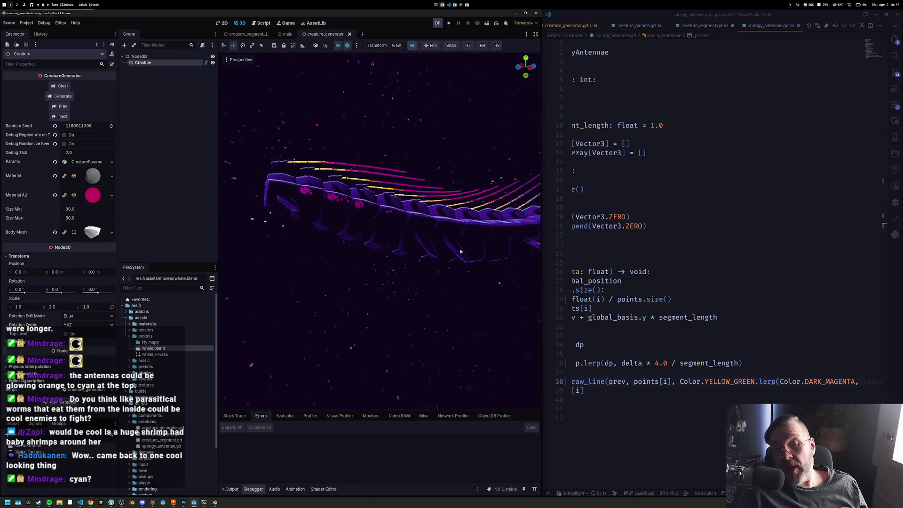
- Paste DARK_MAGENTA in as the starting colour, removing the leftover YELLOW_GREEN
left_click(823, 382)
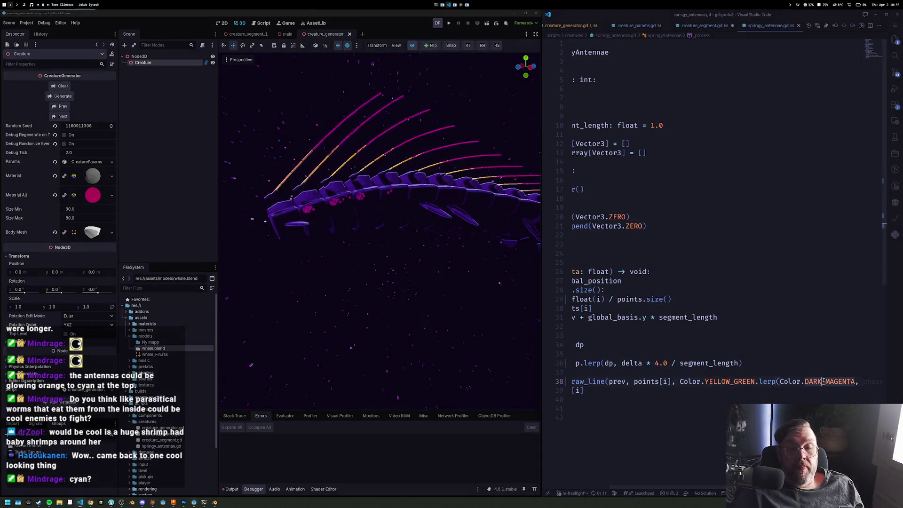
left_click(705, 381)
type("DARK_MAGENTA")
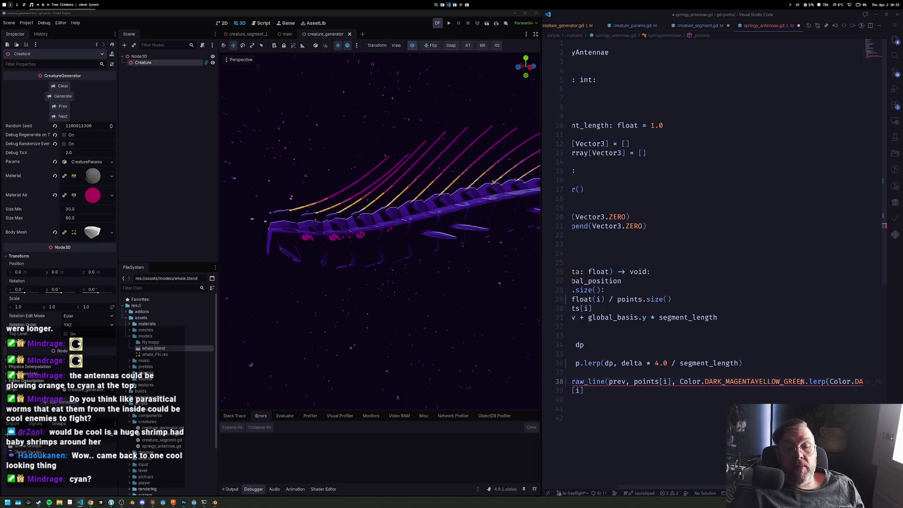
key("BackSpace")
key("BackSpace")
key("BackSpace")
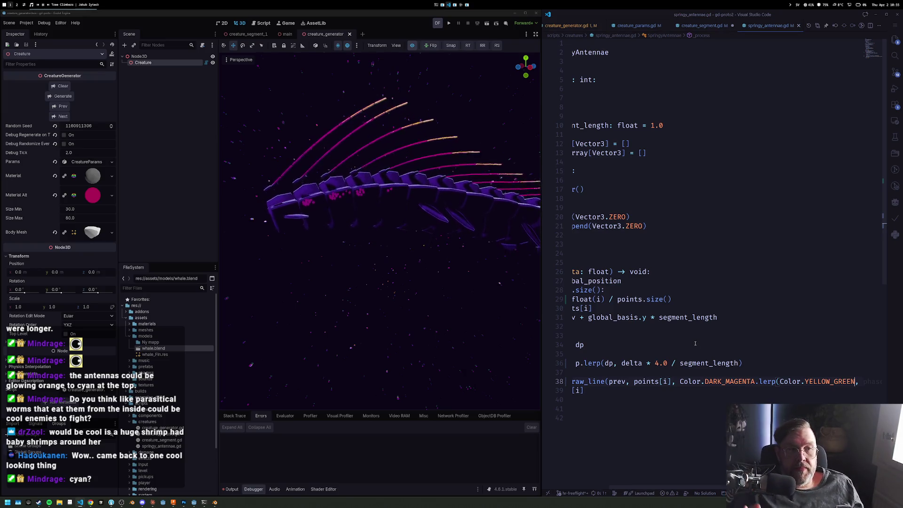
- Swap the starting colour for CYAN, giving Color.CYAN.lerp(Color.YELLOW_GREEN, phase)
mouse_move(734, 381)
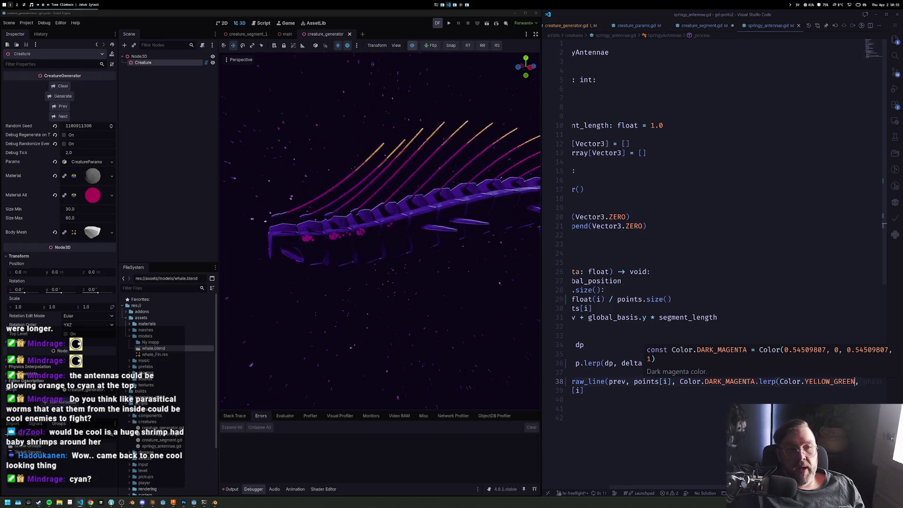
mouse_move(813, 382)
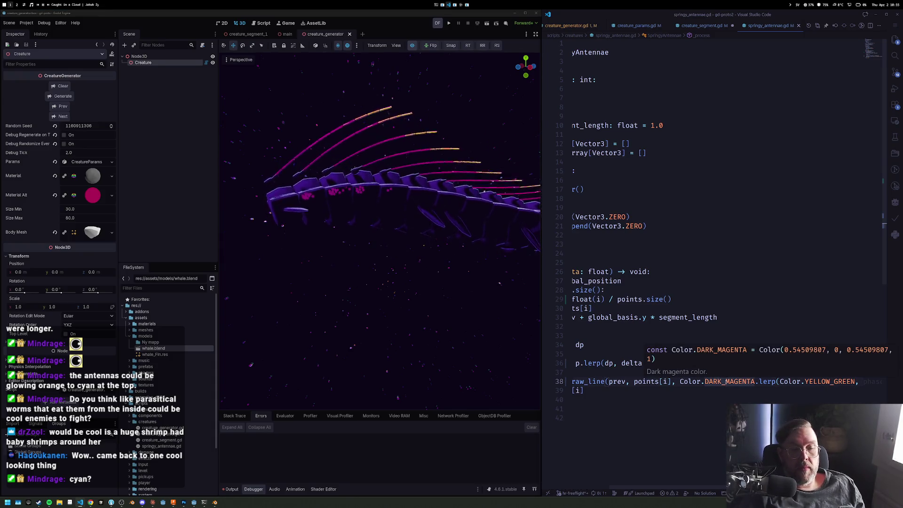
left_click(704, 381)
key("ctrl+Delete")
type("CYan")
key("Return")
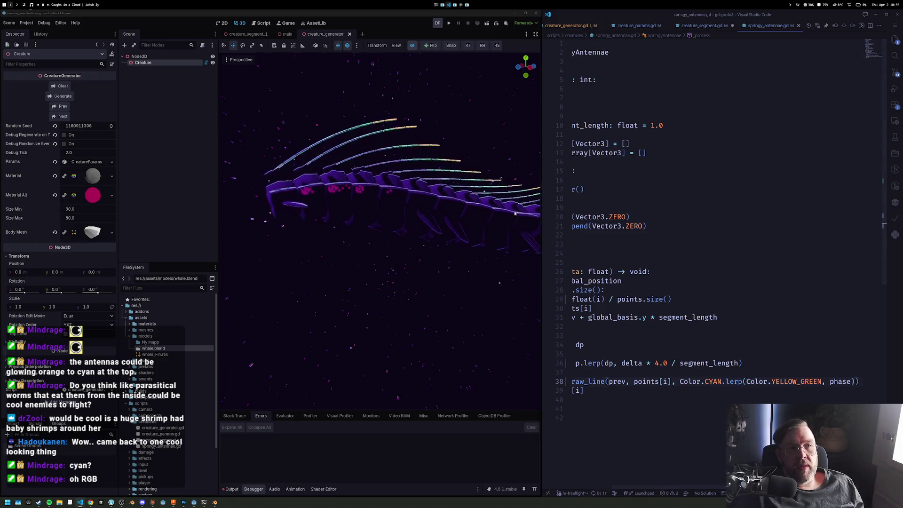
left_click(412, 46)
left_click(412, 46)
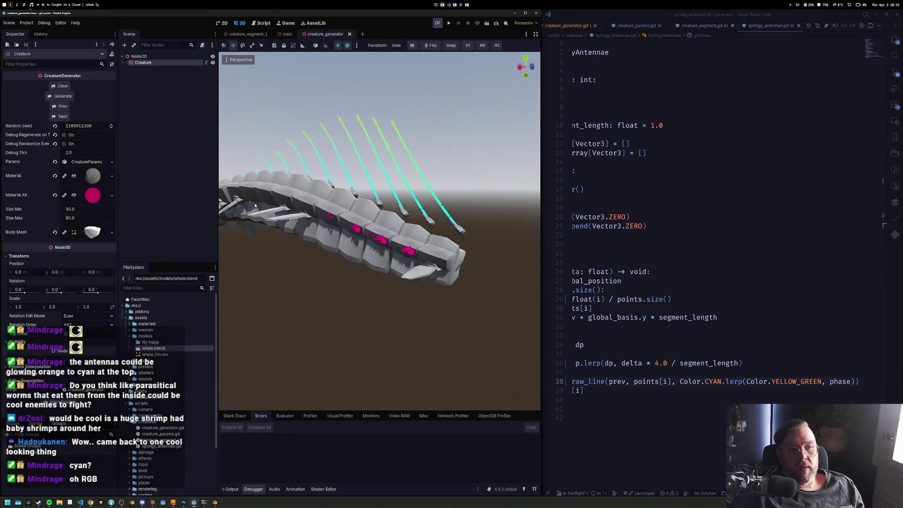
left_click_drag(235, 214, 417, 202)
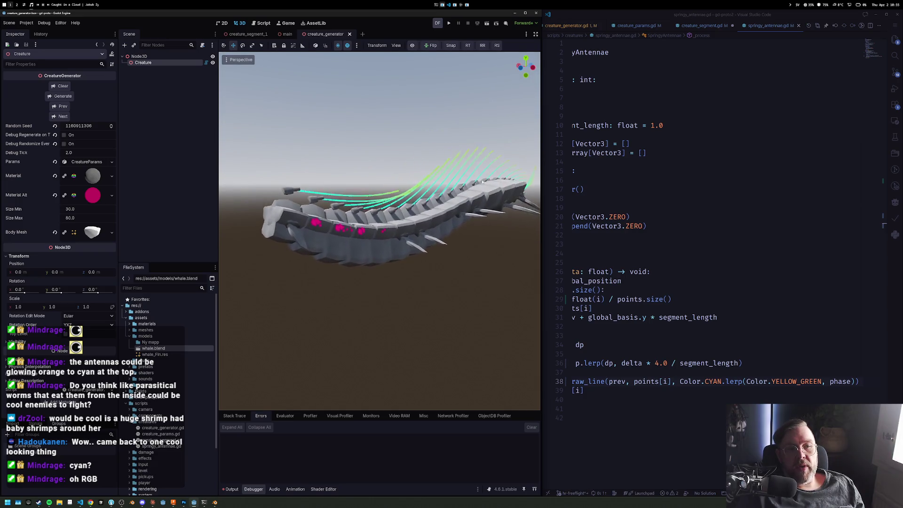
left_click(412, 46)
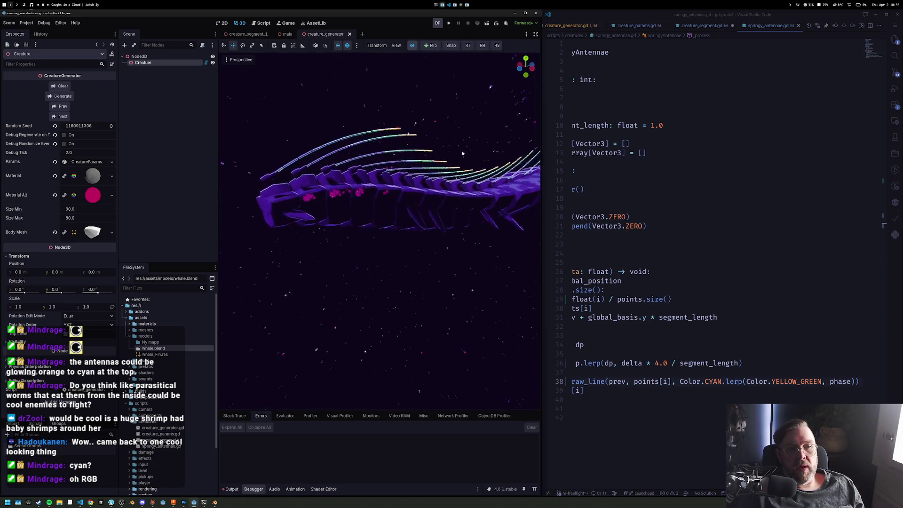
mouse_move(385, 197)
left_mouse_down()
mouse_move(303, 188)
mouse_move(281, 150)
mouse_move(504, 136)
left_mouse_up()
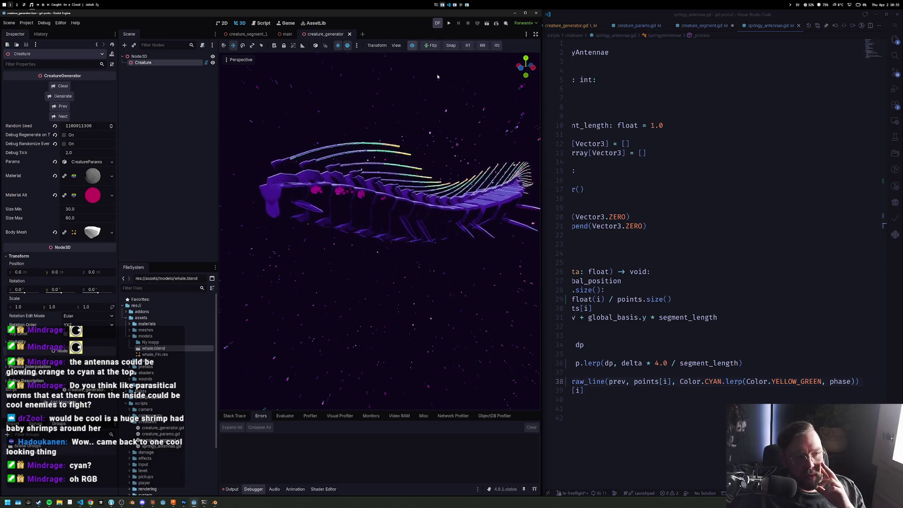
- Open creature_segment_1 and move the SpringyAntennae node under Top
left_click(248, 34)
left_click_drag(406, 189, 454, 186)
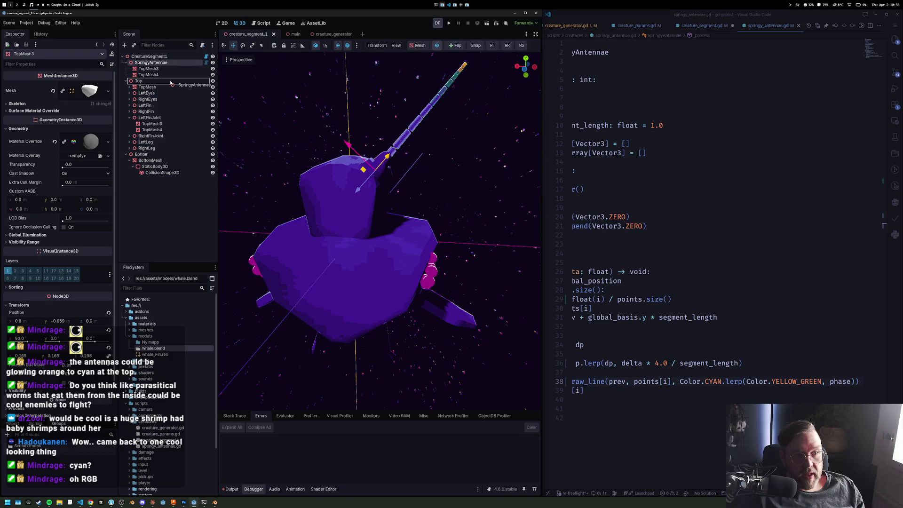
left_click_drag(171, 83, 170, 83)
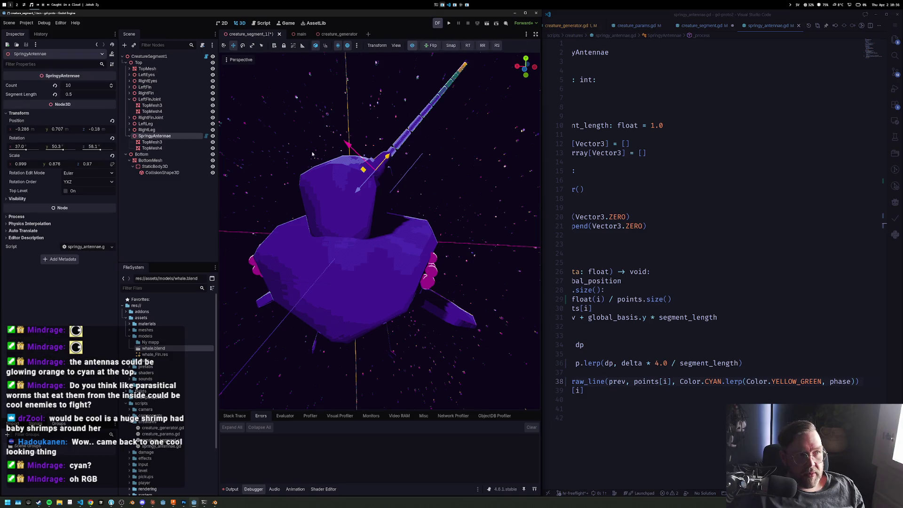
mouse_move(372, 170)
left_mouse_down()
mouse_move(390, 168)
mouse_move(397, 244)
mouse_move(398, 226)
left_mouse_up()
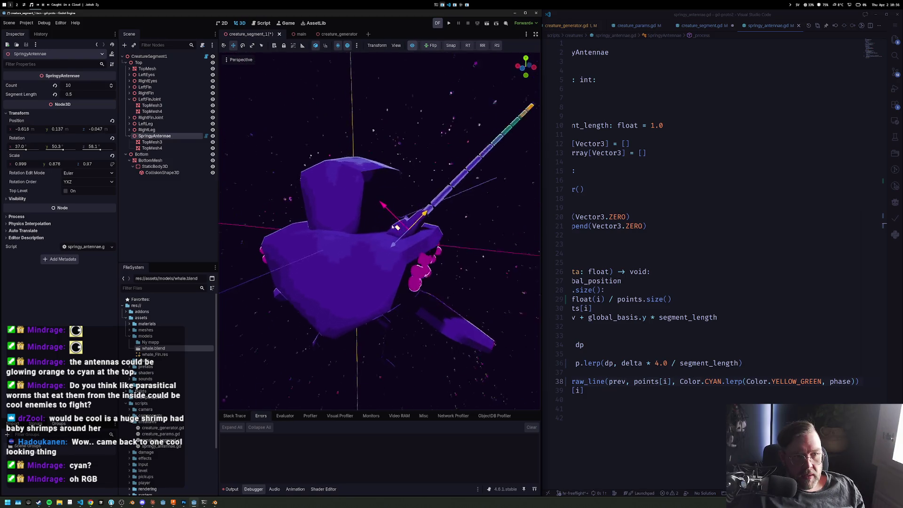
- Tilt SpringyAntennae outward around Z with the rotate gizmo
key("e")
left_click(426, 217)
key("ctrl+z")
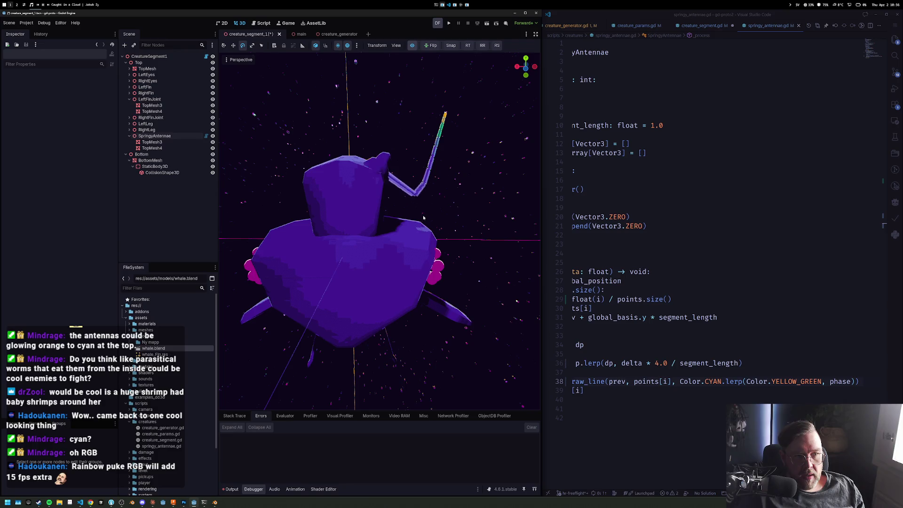
left_click(177, 136)
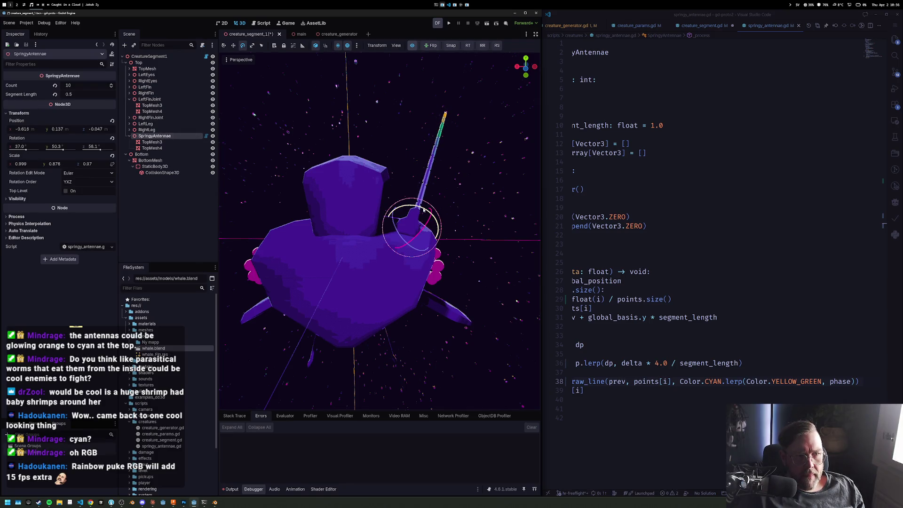
left_click_drag(423, 210, 426, 212)
key("Escape")
left_click_drag(422, 251, 413, 252)
scroll(405, 211, "down", 4)
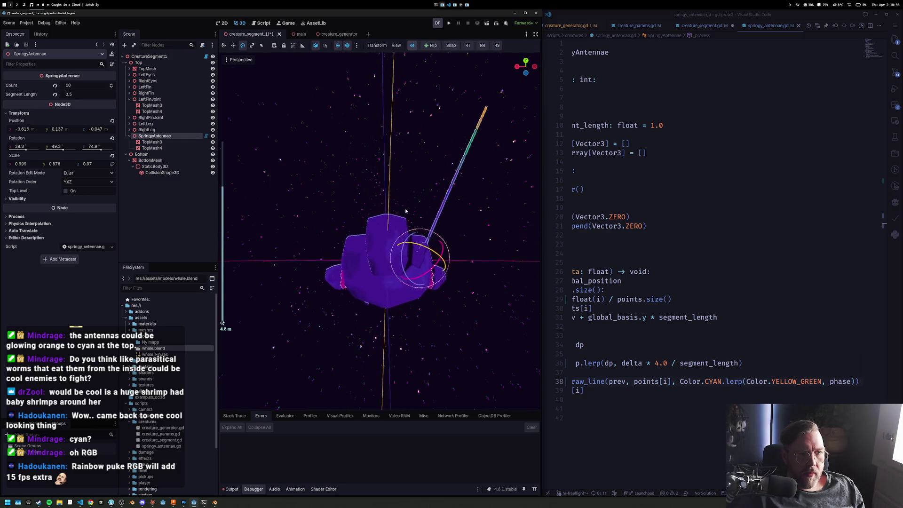
key("w")
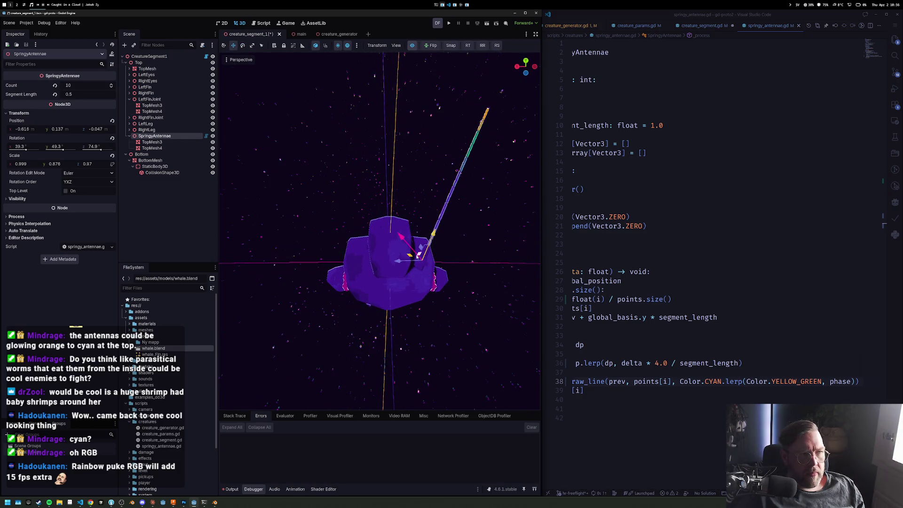
- Duplicate the antenna, move the copy left, tilt it the opposite way, and nudge it along Z
key("ctrl+d")
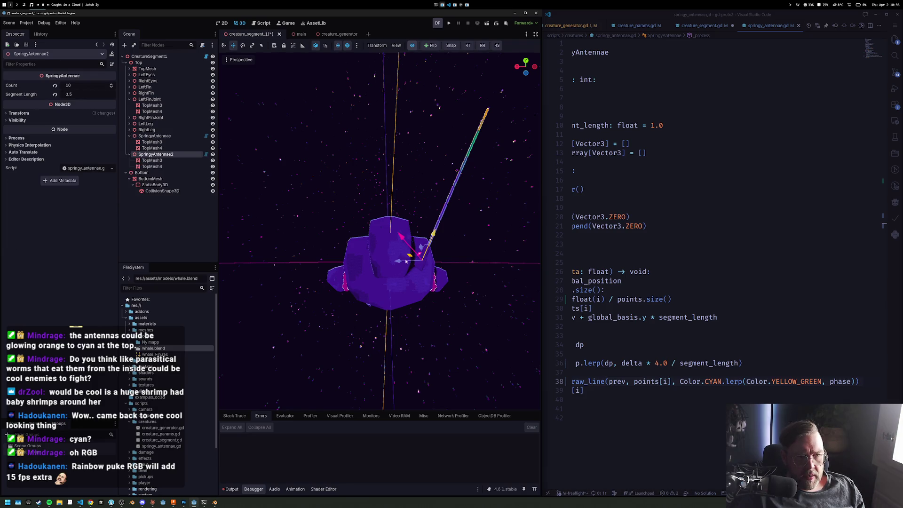
left_click_drag(412, 253, 369, 252)
key("e")
left_click_drag(376, 283, 324, 261)
key("w")
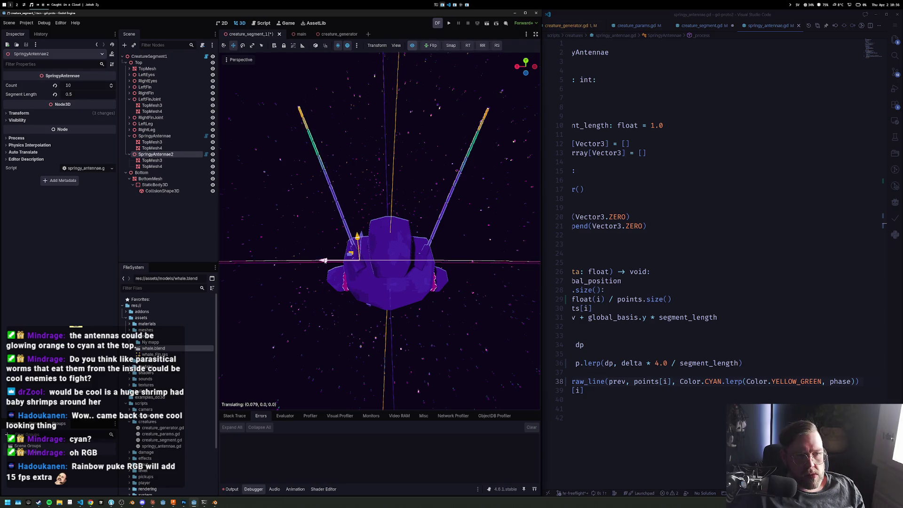
left_click_drag(358, 238, 362, 230)
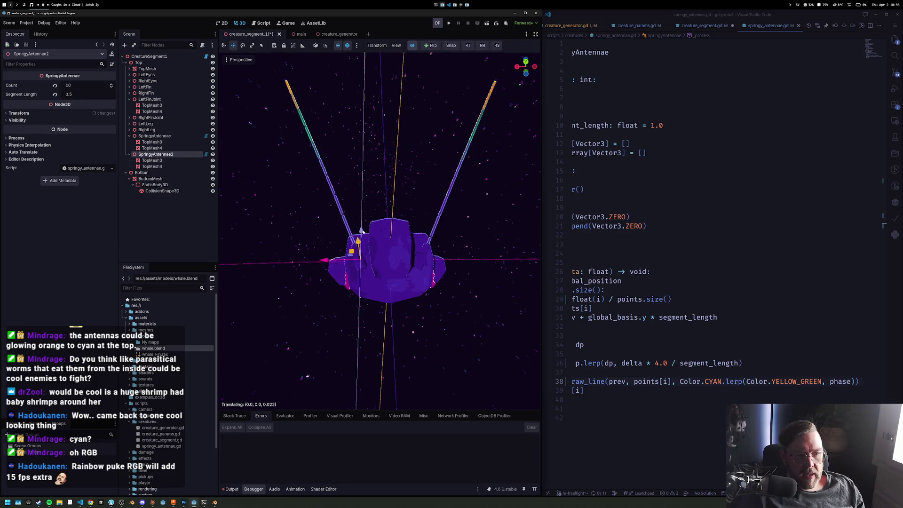
mouse_move(438, 257)
left_mouse_down()
mouse_move(465, 95)
mouse_move(322, 160)
left_mouse_up()
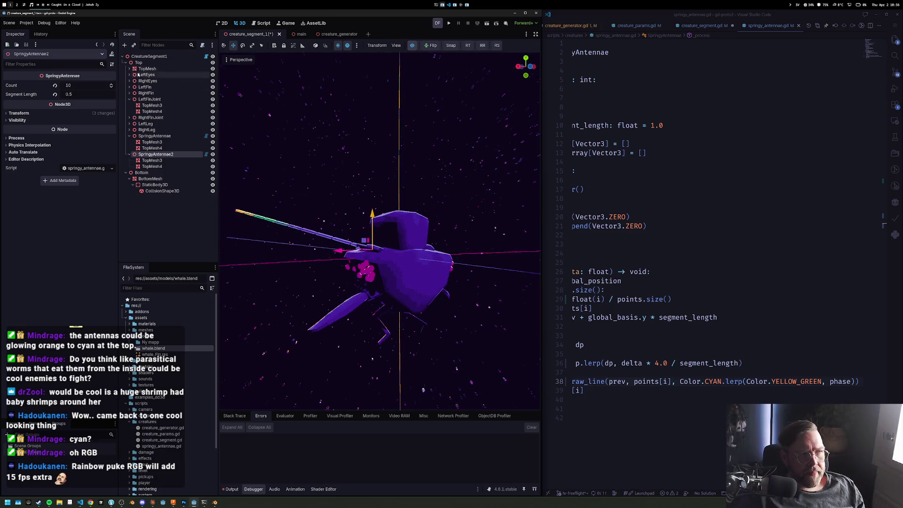
- Start adding a new child node to CreatureSegment1, searching for 'antenna'
right_click(140, 57)
left_click(164, 64)
type("ant")
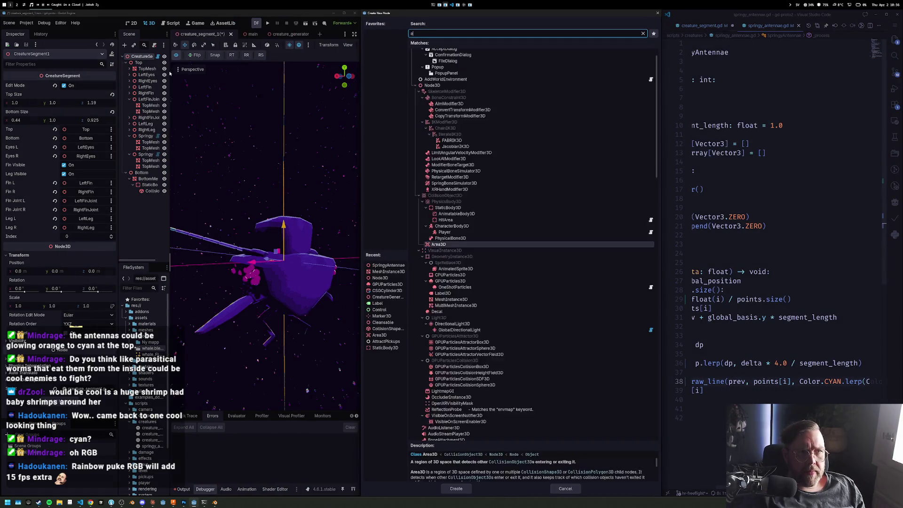
type("enna")
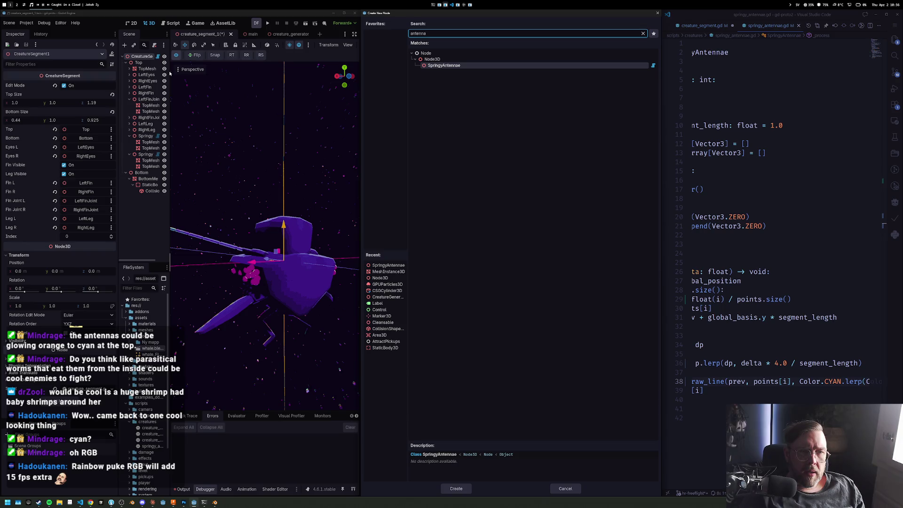
- Duplicate SpringyAntennae2 to create a third springy antenna
key("Escape")
mouse_move(282, 212)
left_mouse_down()
mouse_move(329, 226)
mouse_move(301, 230)
mouse_move(324, 235)
mouse_move(358, 283)
left_mouse_up()
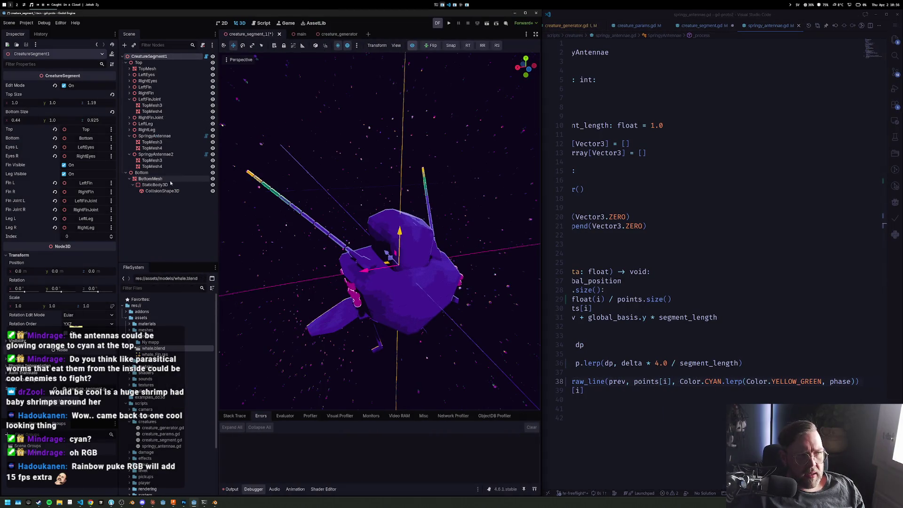
left_click(160, 185)
left_click(156, 155)
key("ctrl+d")
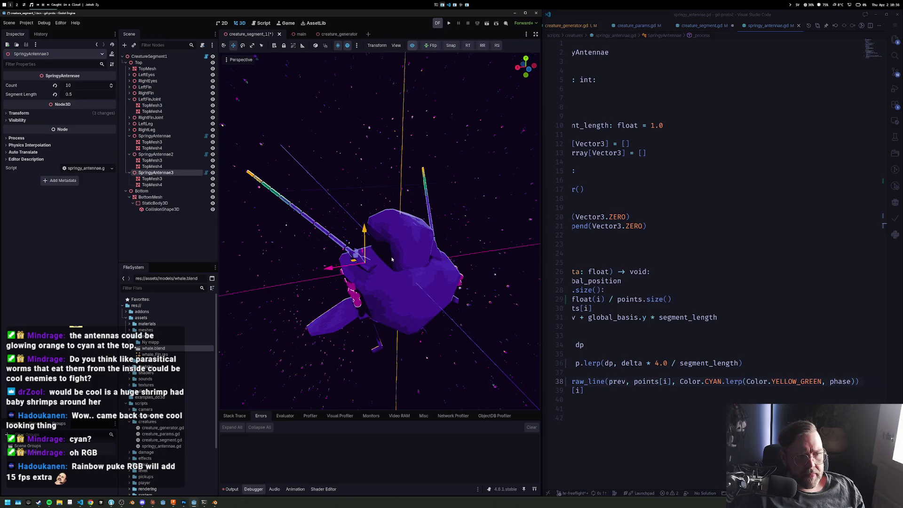
left_click_drag(376, 261, 357, 263)
- Reset the new antenna's rotation, then rotate it to about 122.7° around X
key("e")
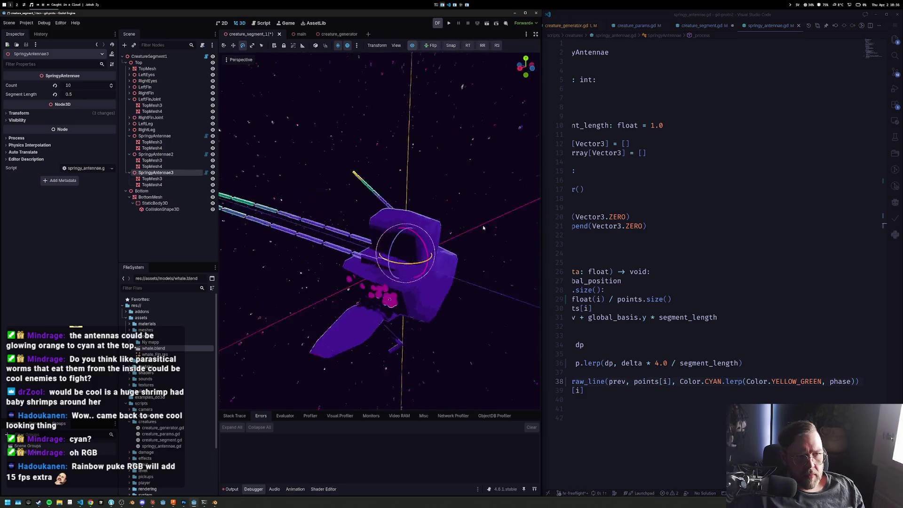
left_click_drag(407, 218, 399, 245)
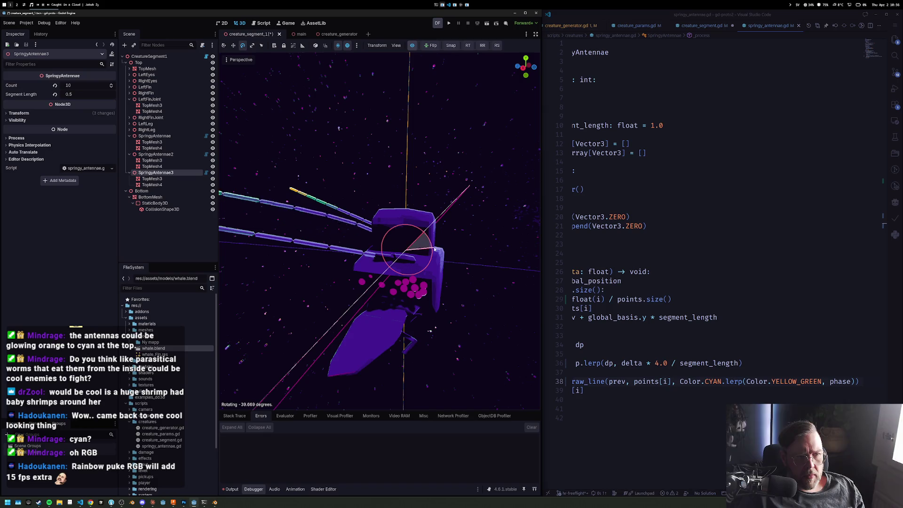
left_click(19, 113)
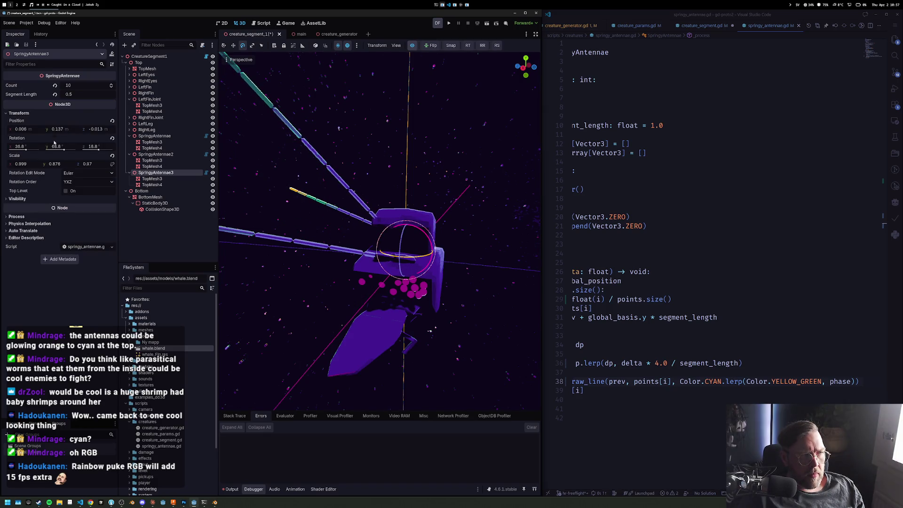
left_click(112, 138)
mouse_move(405, 275)
left_mouse_down()
mouse_move(401, 227)
mouse_move(409, 239)
left_mouse_up()
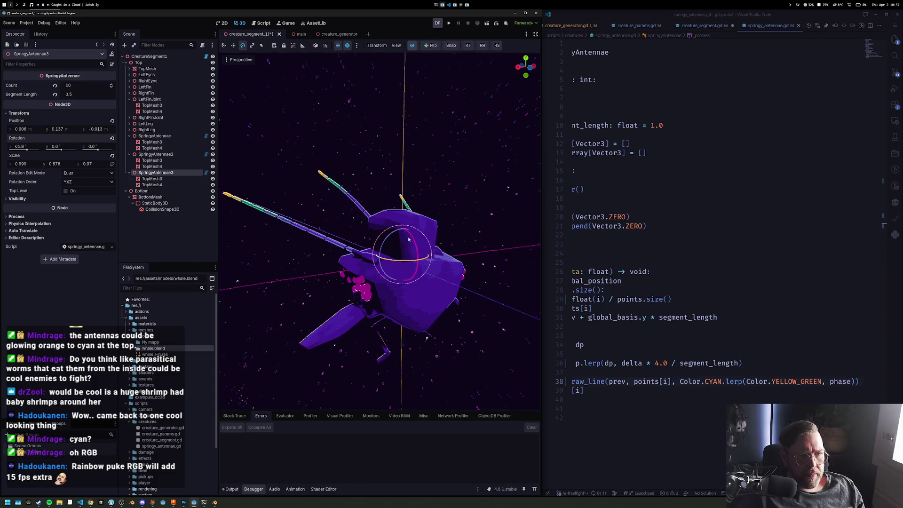
mouse_move(416, 276)
left_mouse_down()
mouse_move(412, 237)
mouse_move(421, 224)
mouse_move(393, 232)
left_mouse_up()
key("w")
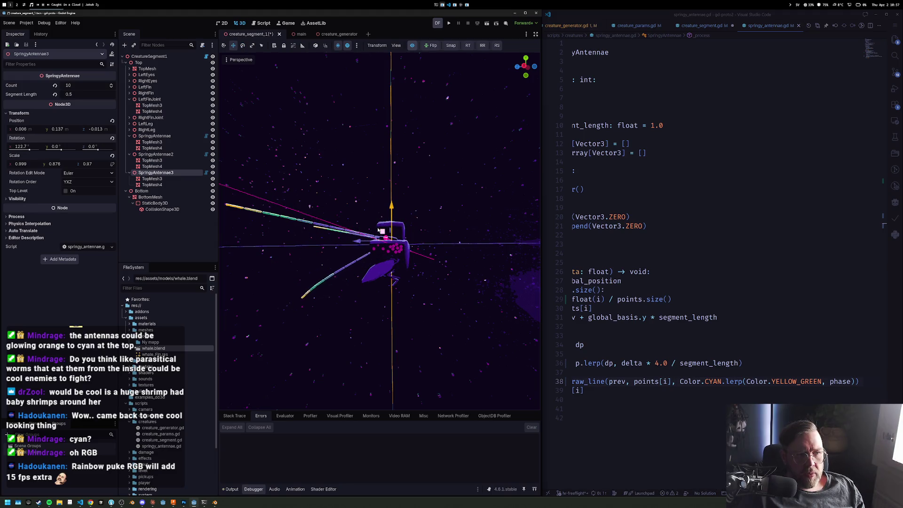
- Lower the third antenna beneath the segment, shift it along Z, and run the scene
mouse_move(380, 231)
left_mouse_down()
mouse_move(390, 249)
mouse_move(473, 259)
mouse_move(317, 258)
mouse_move(181, 326)
left_mouse_up()
scroll(317, 258, "up", 5)
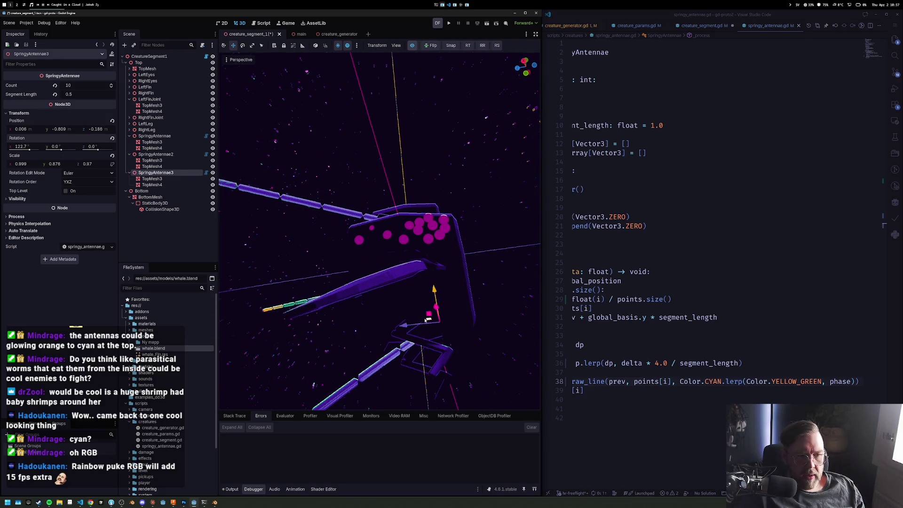
left_click_drag(405, 327, 479, 352)
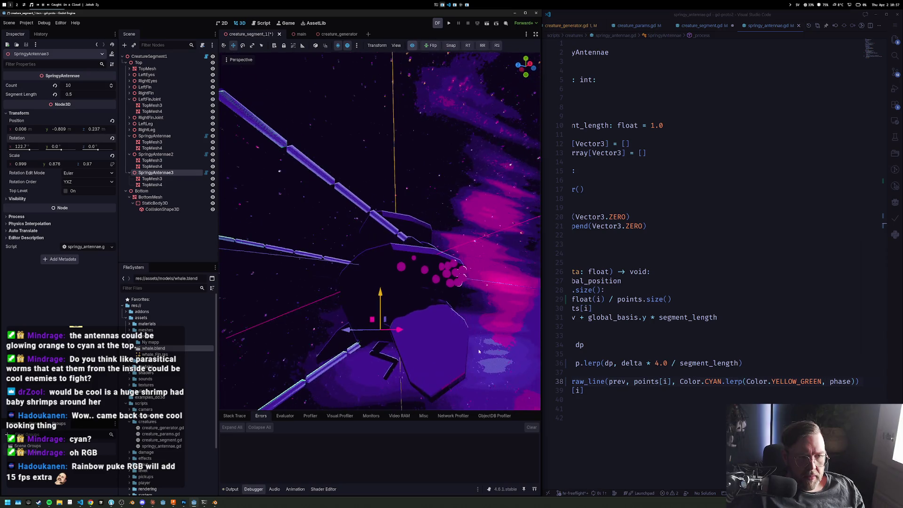
key("F6")
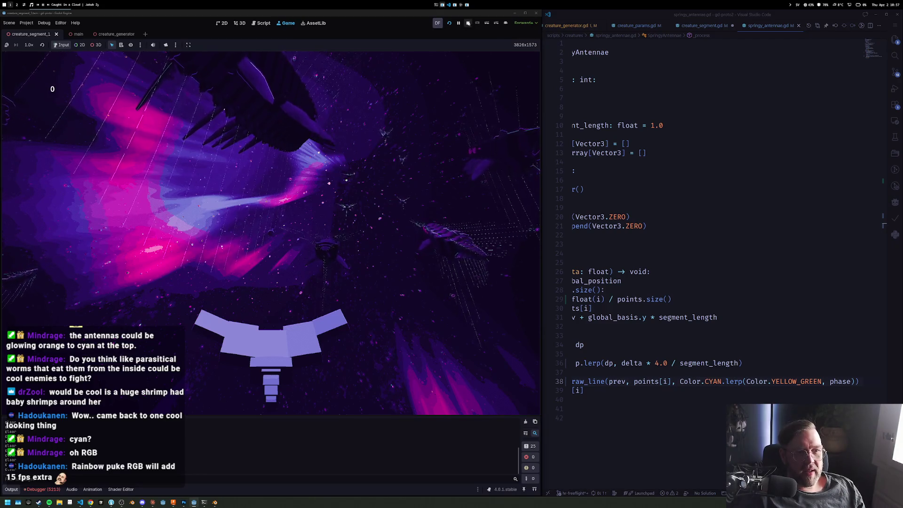
- Stop the running game and switch to the creature_generator scene
key("F8")
left_click(353, 35)
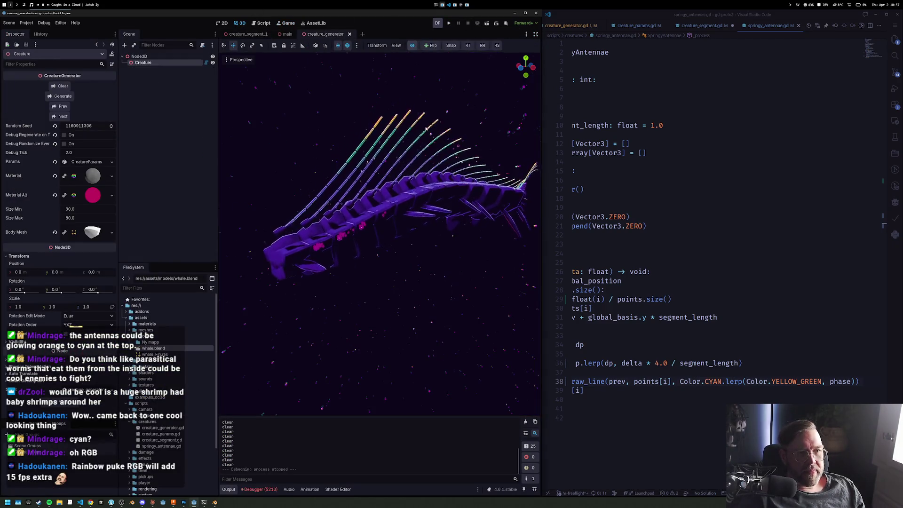
- Regenerate the creature and zoom out to view its cyan-to-green antenna rows
left_click(64, 97)
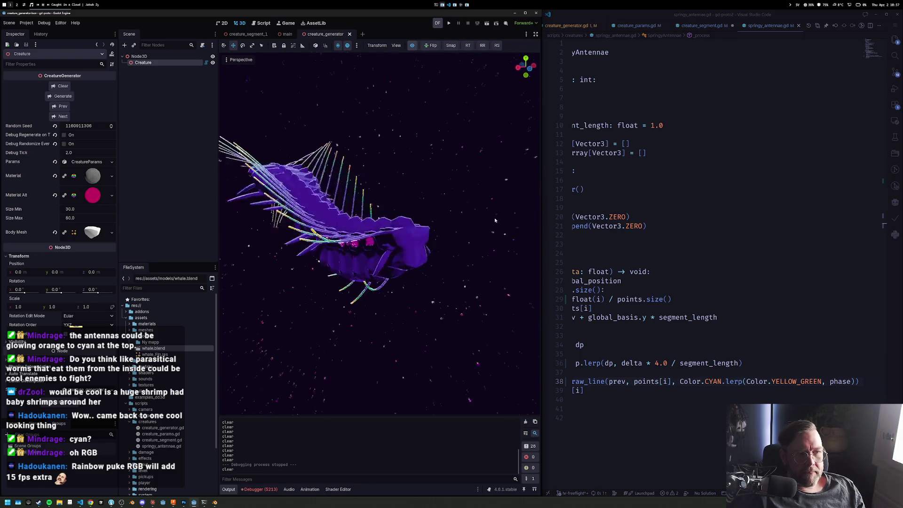
scroll(379, 216, "down", 3)
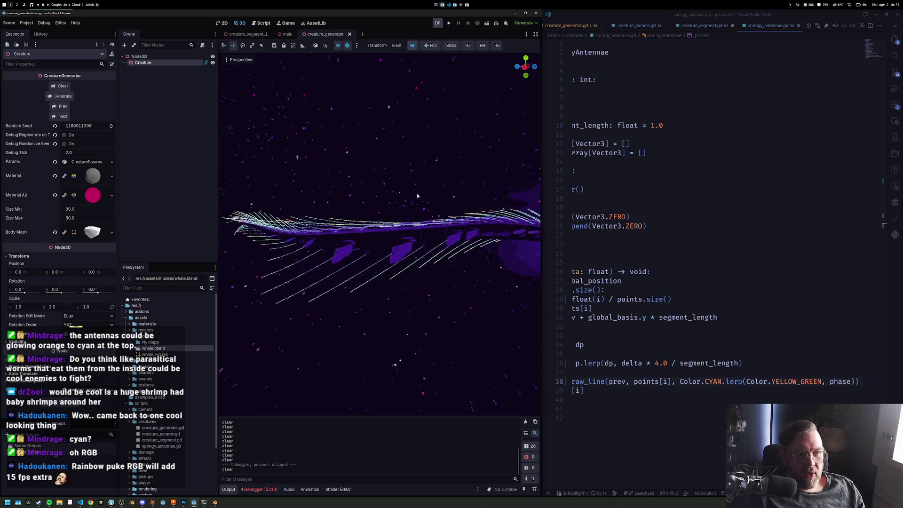
scroll(416, 193, "down", 3)
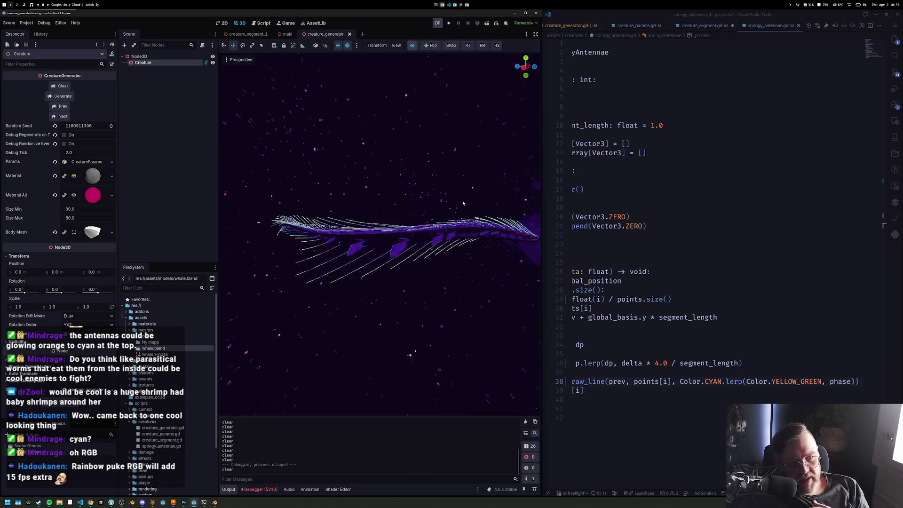
scroll(461, 200, "down", 5)
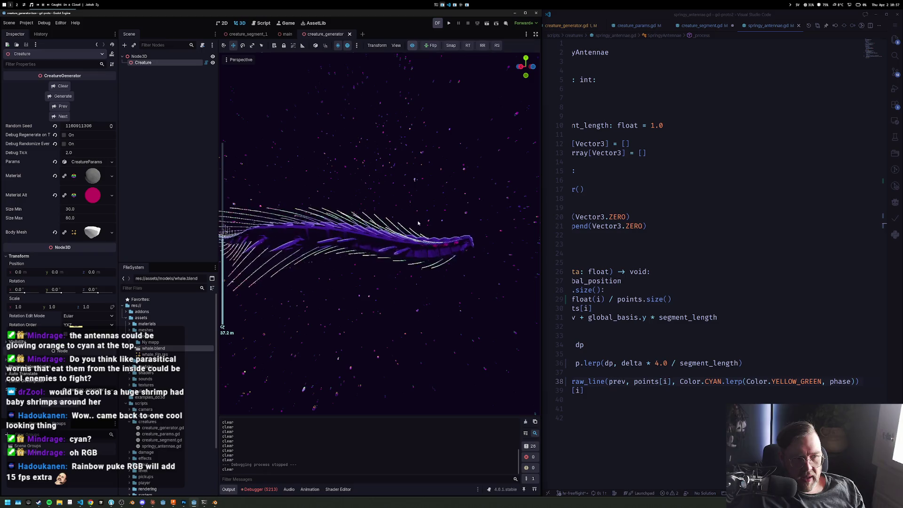
left_click(806, 391)
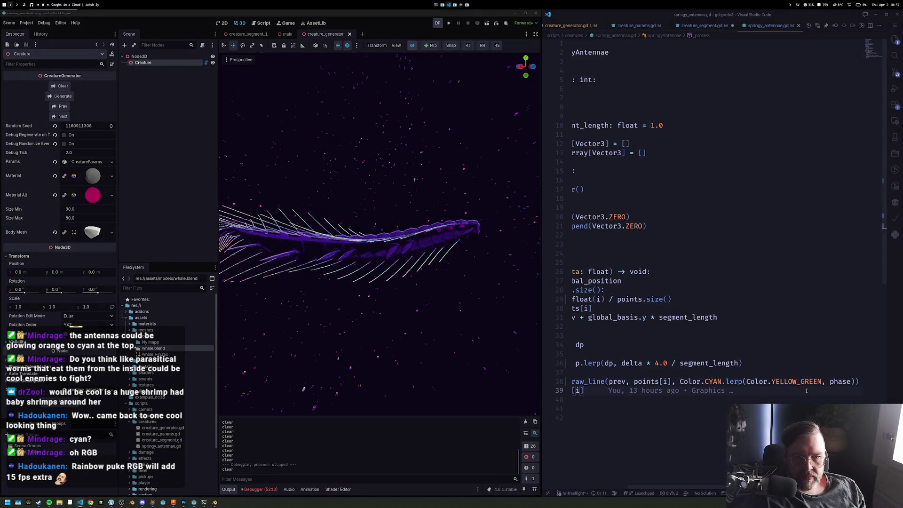
- Open creature_segment.gd in VS Code and go to the eye basis code on line 58
key("Up")
key("Up")
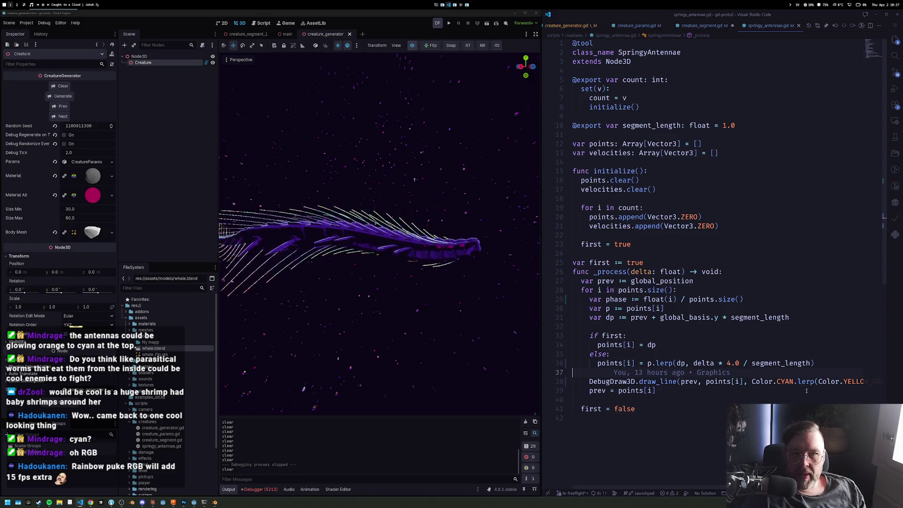
left_click(702, 25)
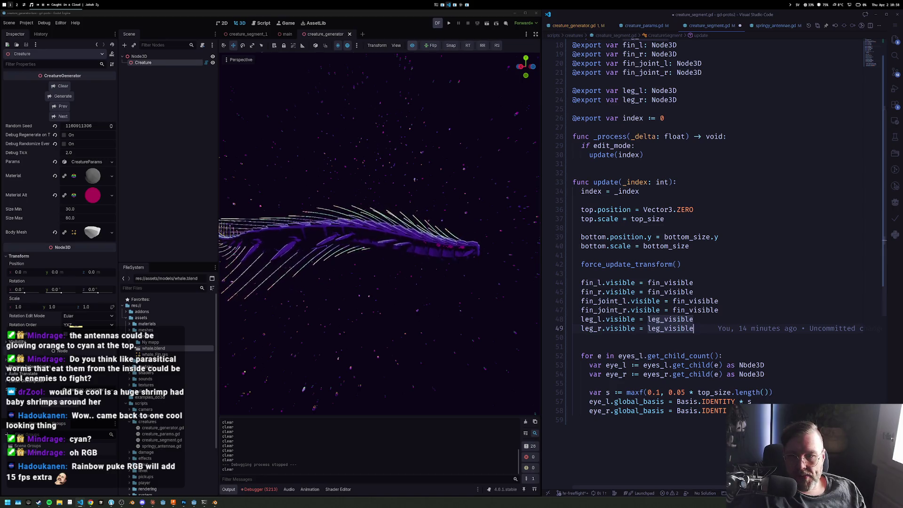
mouse_move(747, 364)
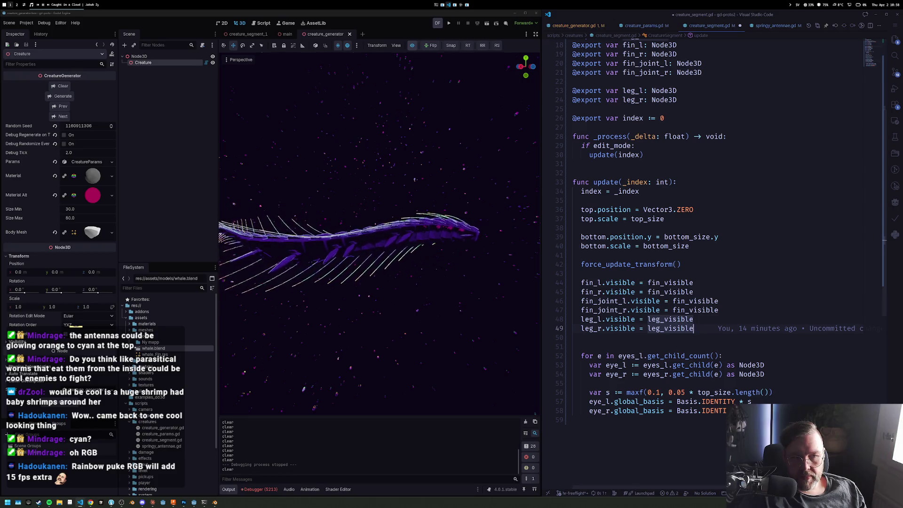
left_click(726, 410)
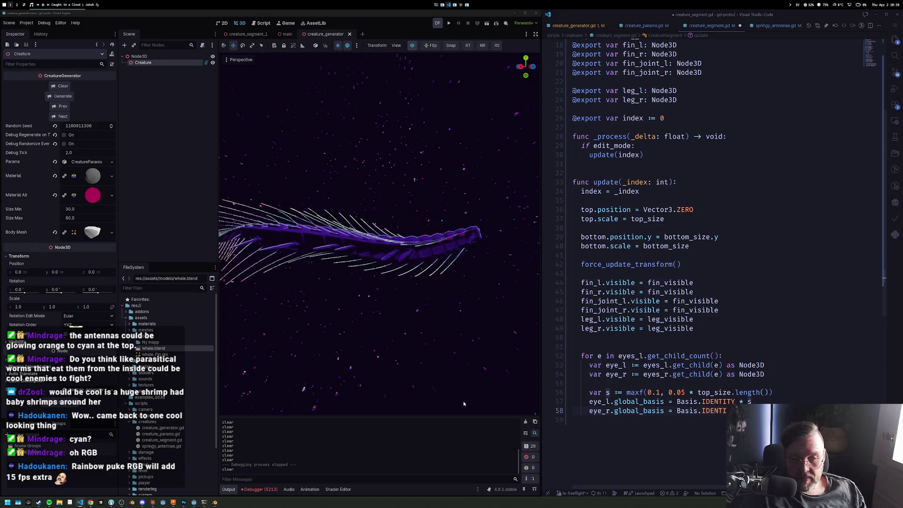
- Inspect an invalid-transform error in Debugger Errors, then open the creature_segment_1 scene
left_click(269, 491)
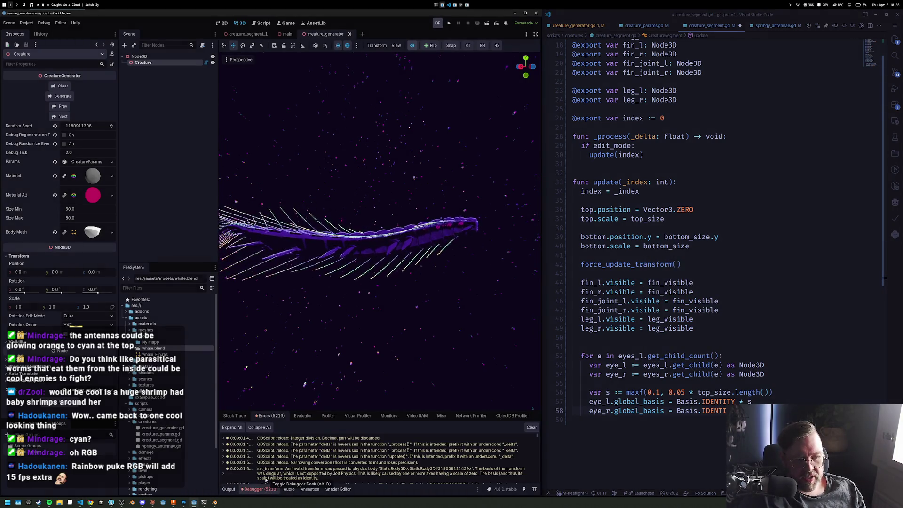
scroll(341, 462, "down", 5)
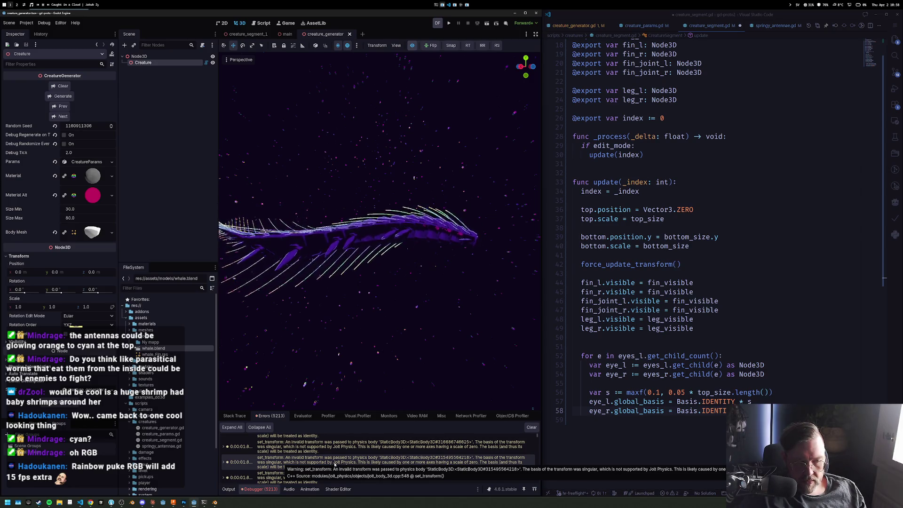
double_click(242, 463)
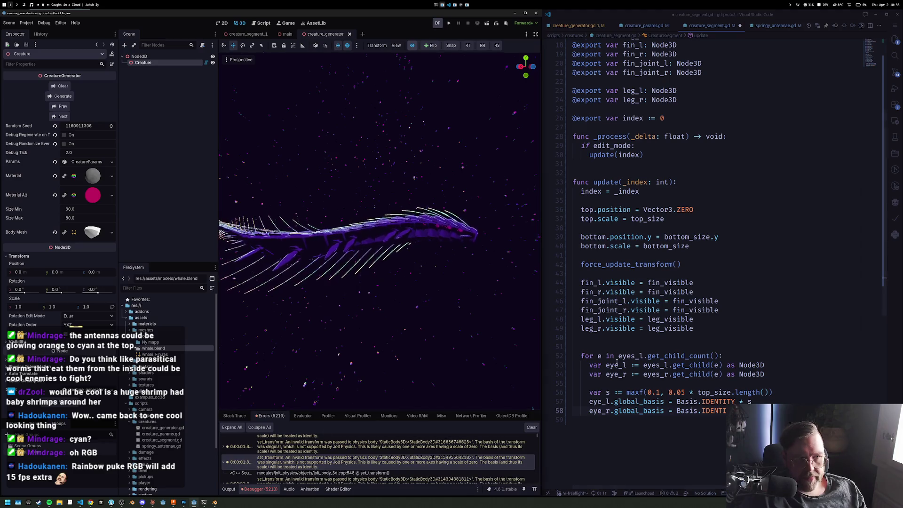
left_click(245, 35)
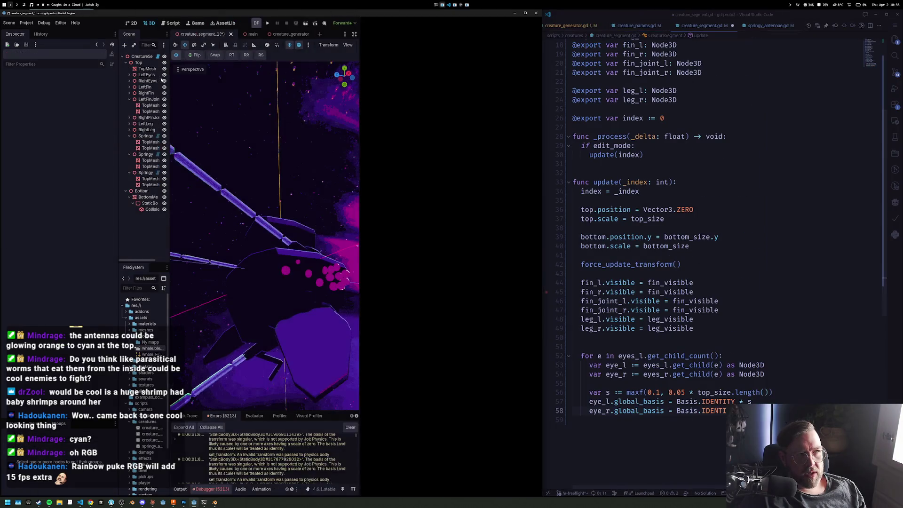
- Collapse LeftFinJoint, the three SpringyAntennae branches and BottomMesh in the Scene tree
left_click(129, 100)
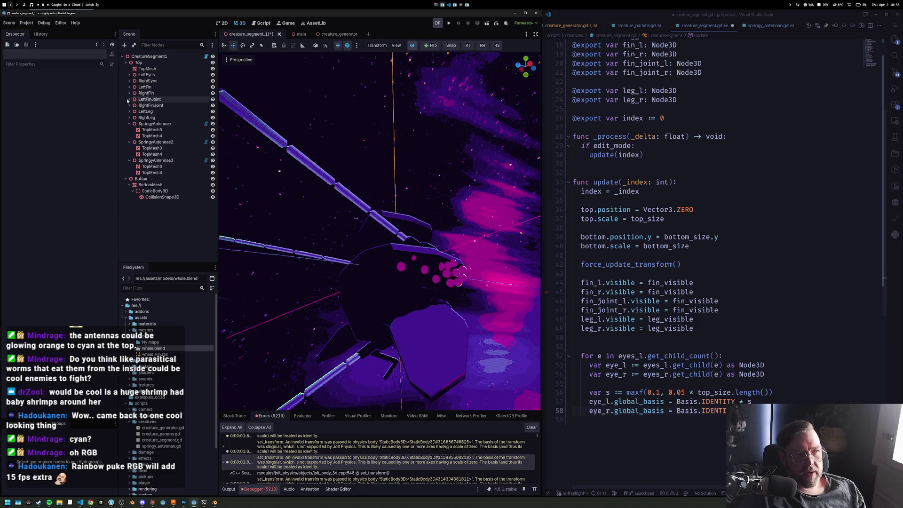
left_click(129, 123)
left_click(129, 130)
left_click(128, 136)
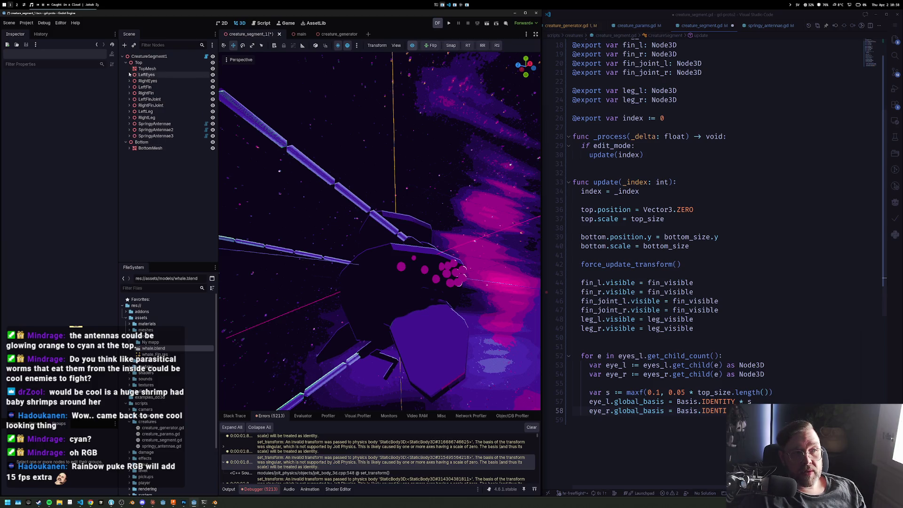
left_click(130, 149)
- Save the creature segment scene and test-run the game
key("ctrl+s")
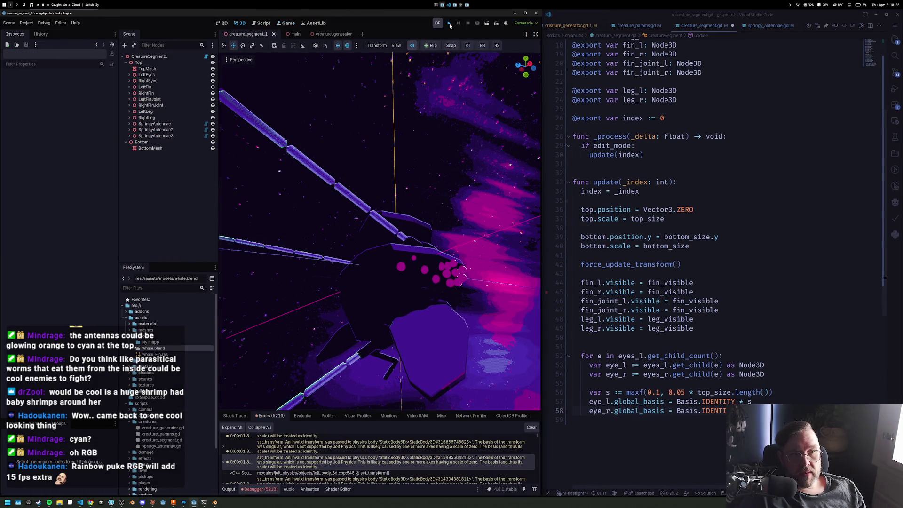
left_click(449, 23)
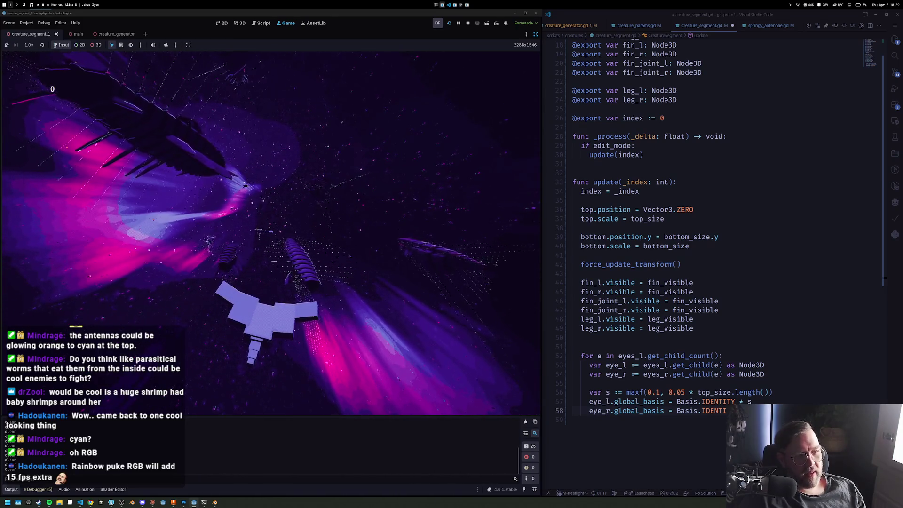
left_click(468, 23)
- Review the leg visibility code around lines 48–50 of creature_segment.gd
left_click(709, 321)
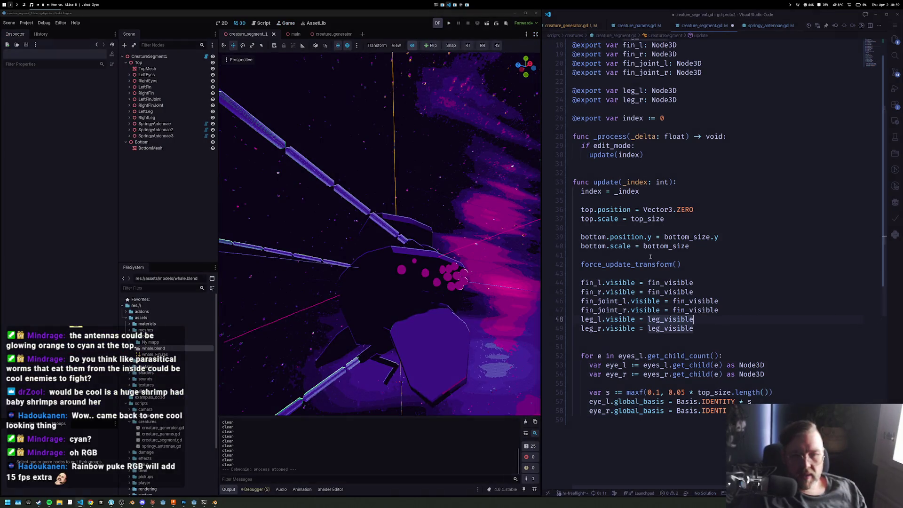
key("ctrl+Tab")
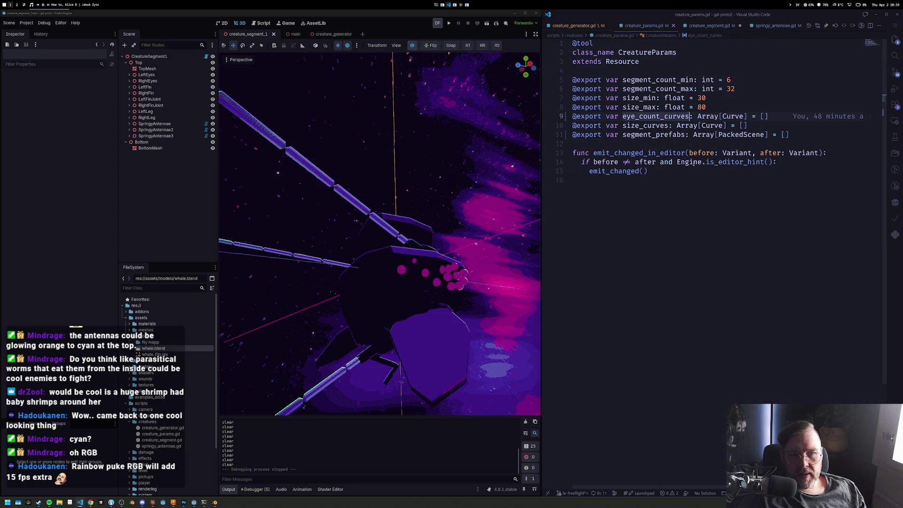
left_click(752, 25)
left_click(709, 26)
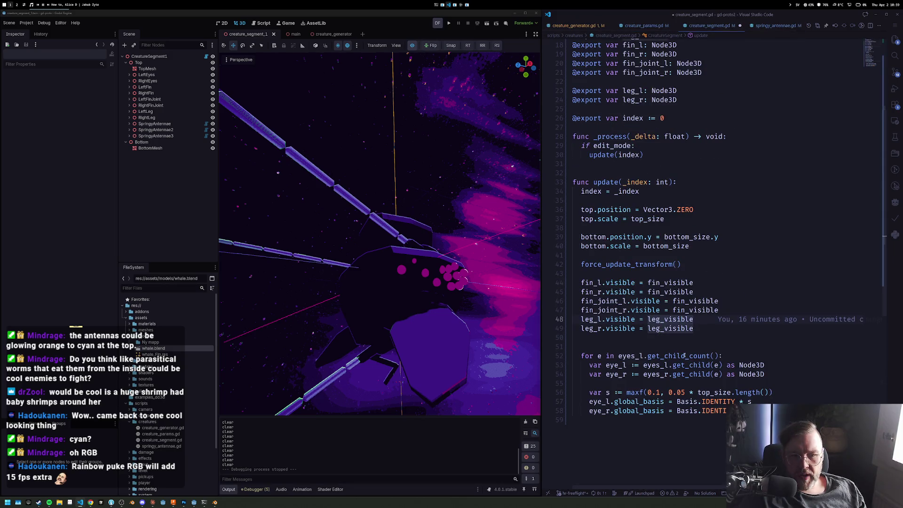
left_click(697, 336)
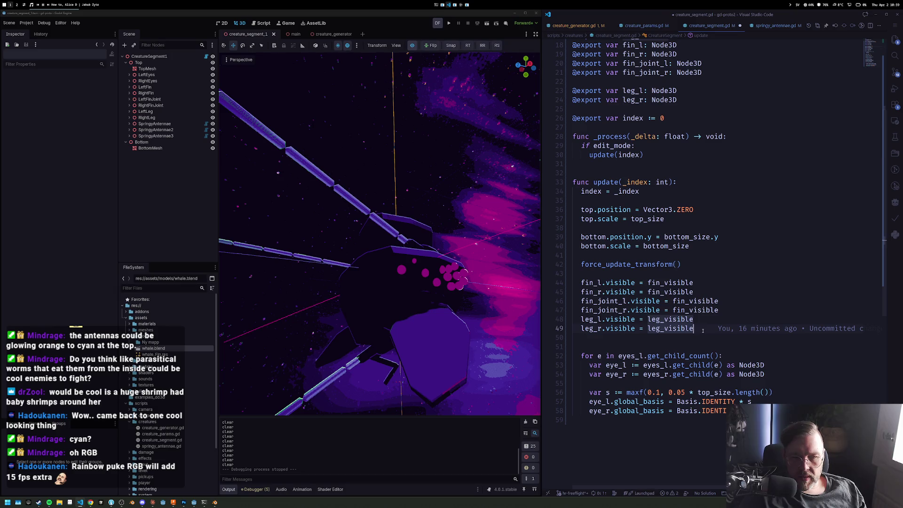
mouse_move(686, 236)
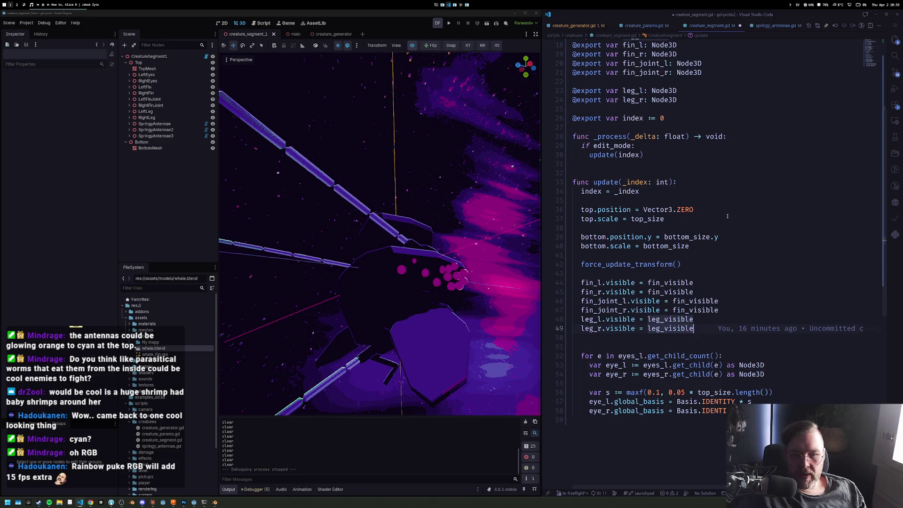
scroll(467, 243, "down", 10)
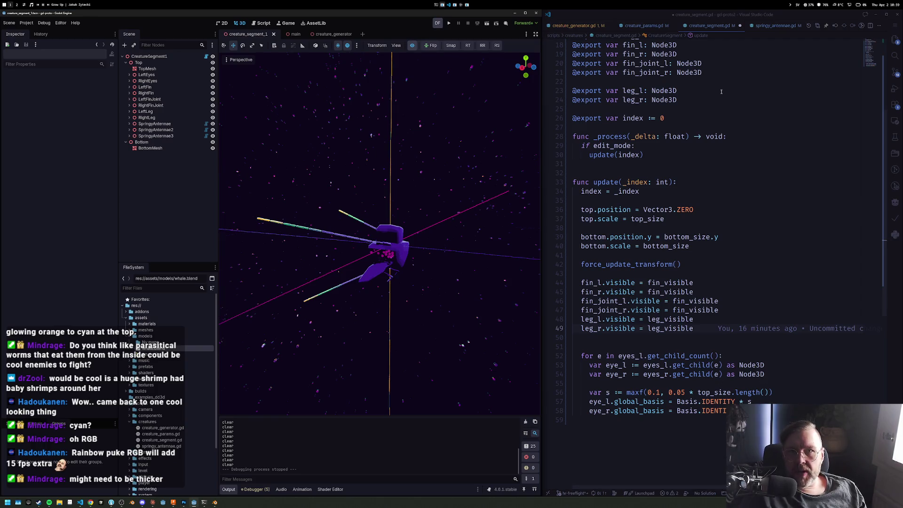
- Bring up springy_antennae.gd with its cyan-gradient draw_line call
left_click(709, 27)
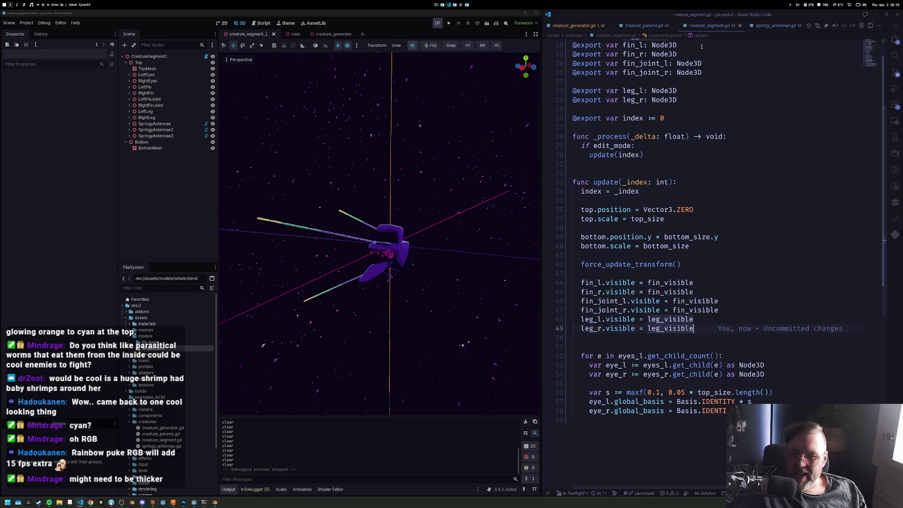
left_click(656, 27)
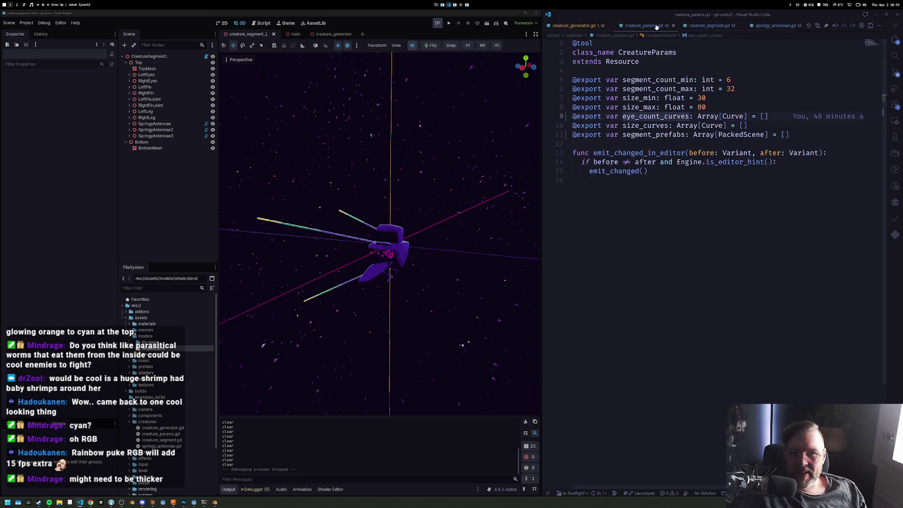
left_click(768, 27)
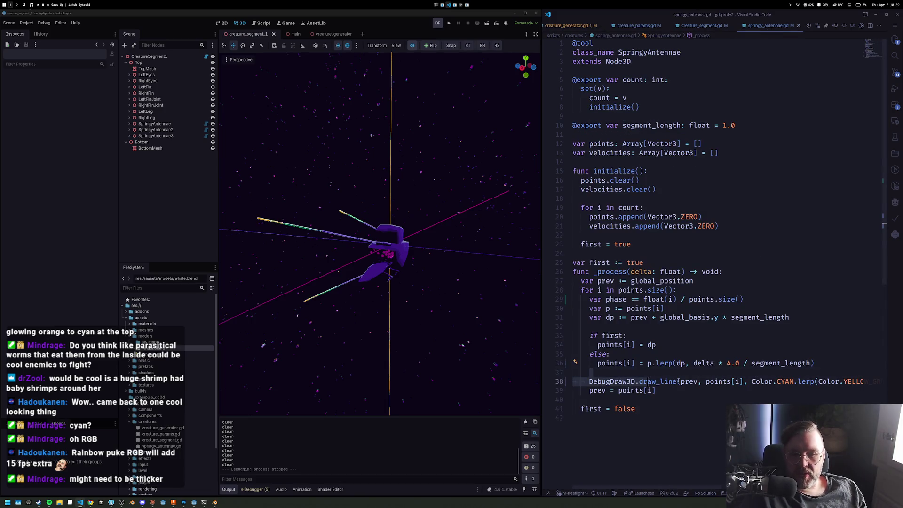
- Change the antenna line colour to Color.GREEN_YELLOW.lerp(Color.DARK_MAGENTA, phase) and view it in Godot
key("Tab")
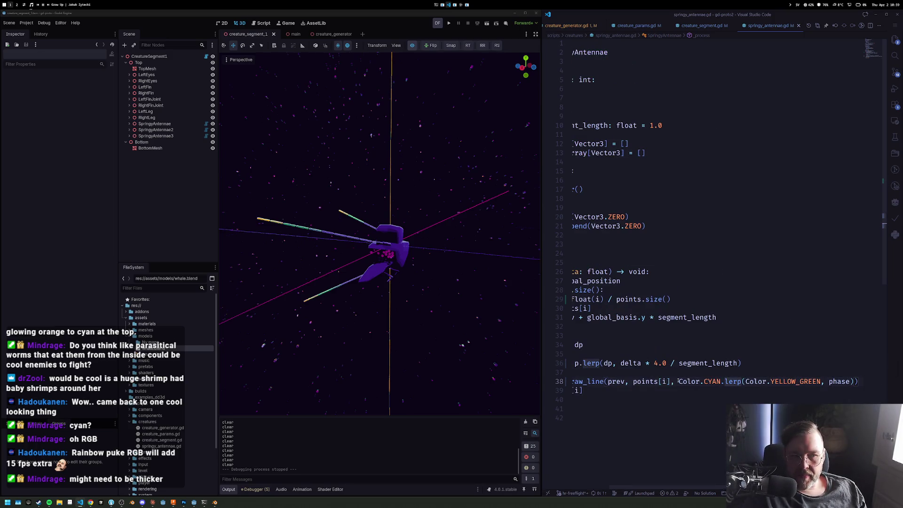
type("Darkm")
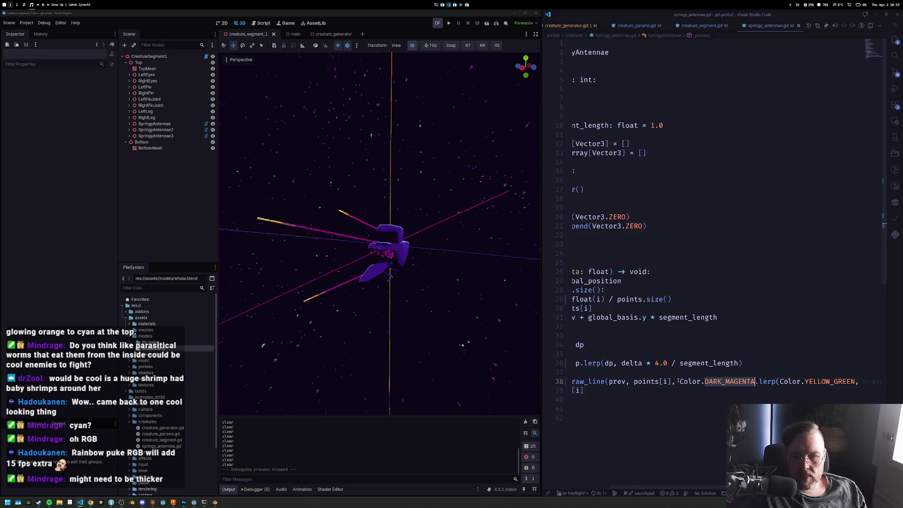
type("green")
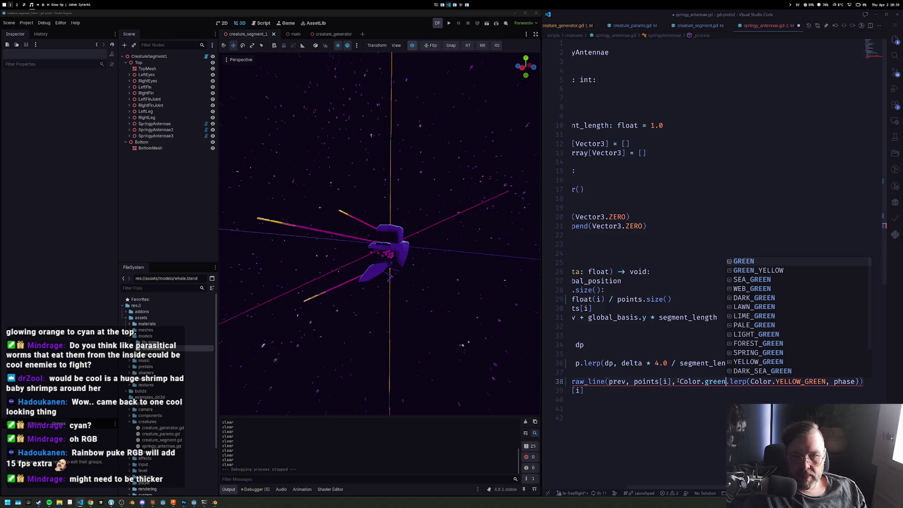
key("Down")
key("Return")
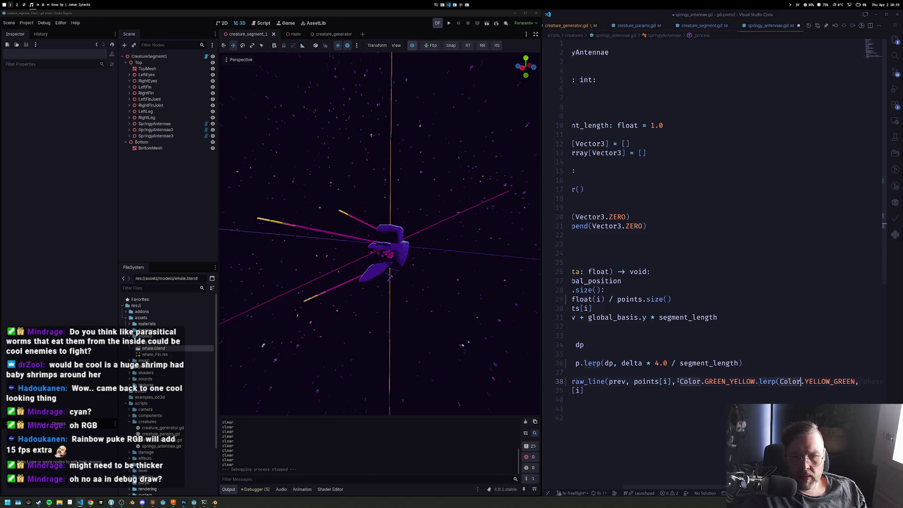
type("DARK")
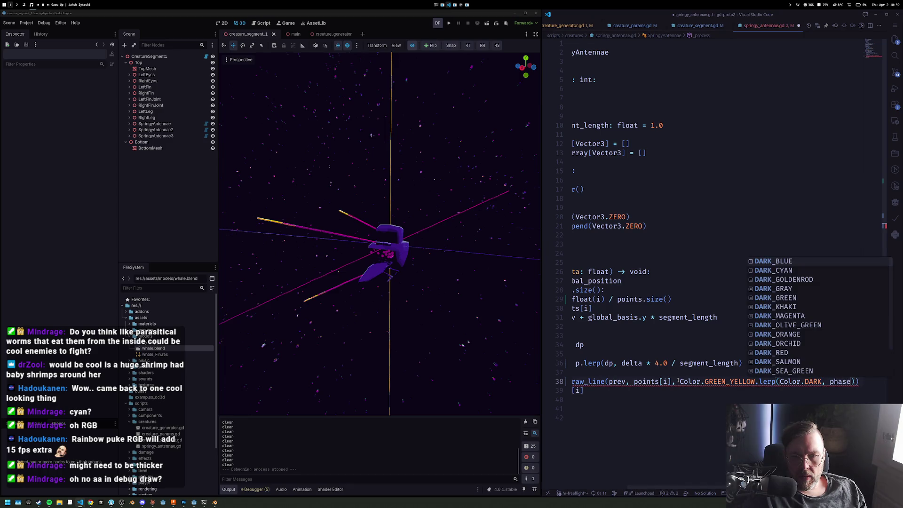
key("Down")
key("Return")
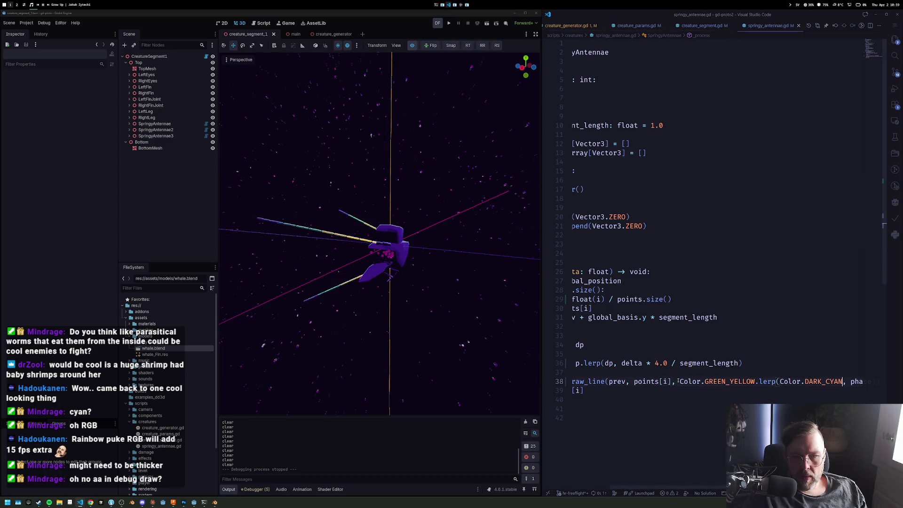
type("arkma")
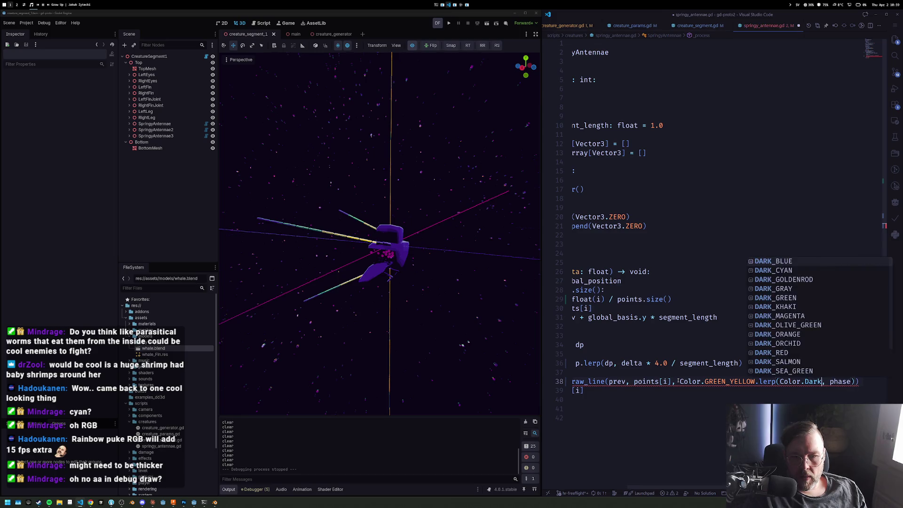
left_click(494, 300)
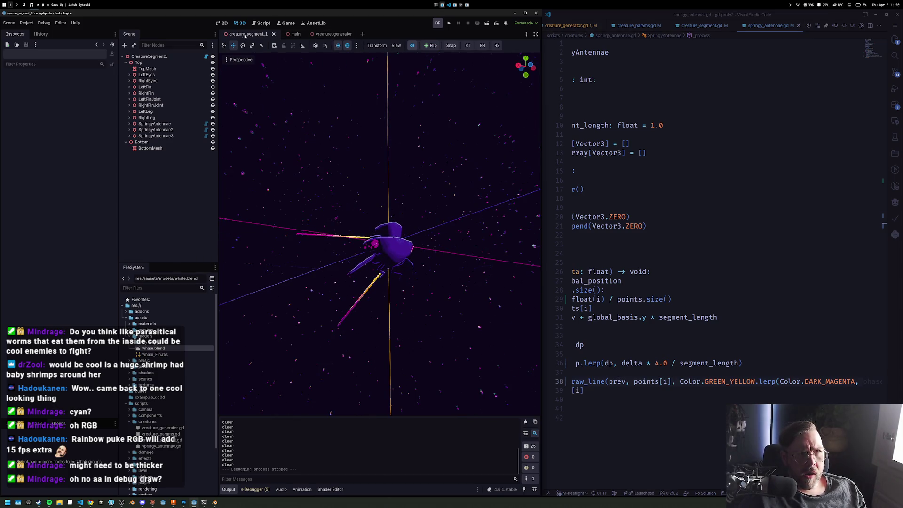
- Append '/ global_basis.z.length()' to the antenna step on line 31 and save springy_antennae.gd
left_click(329, 34)
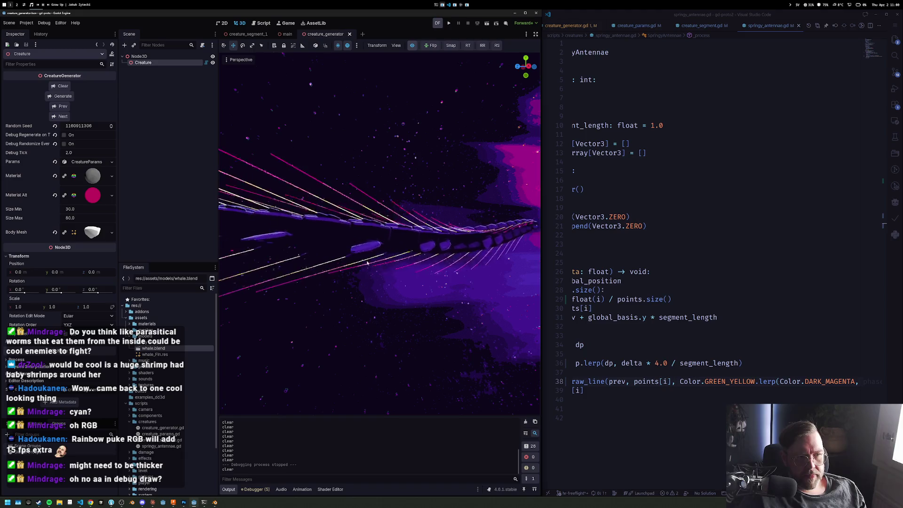
scroll(367, 262, "down", 3)
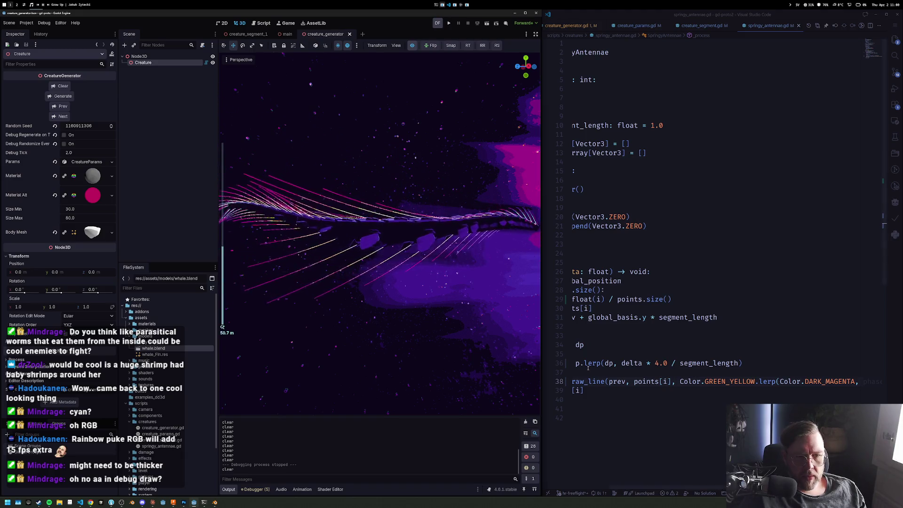
scroll(588, 368, "left", 5)
left_click(665, 316)
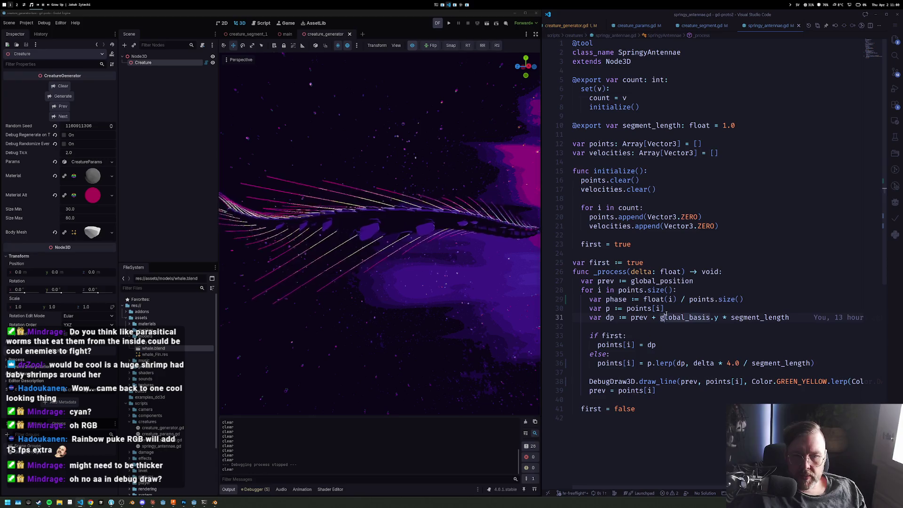
key("End")
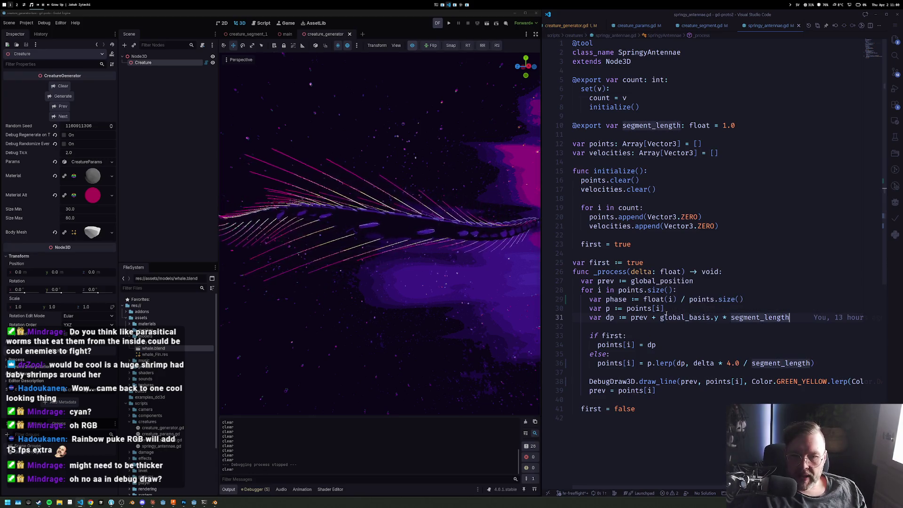
type("/ ")
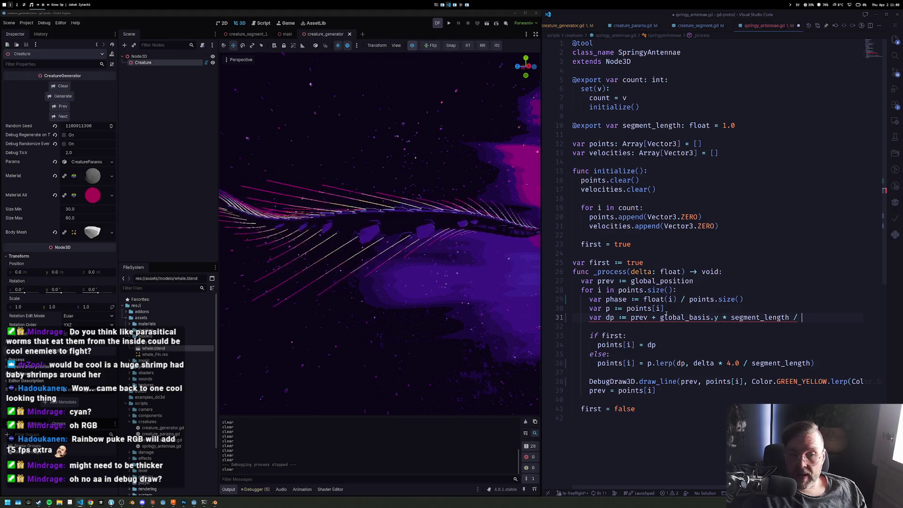
type("global_basis")
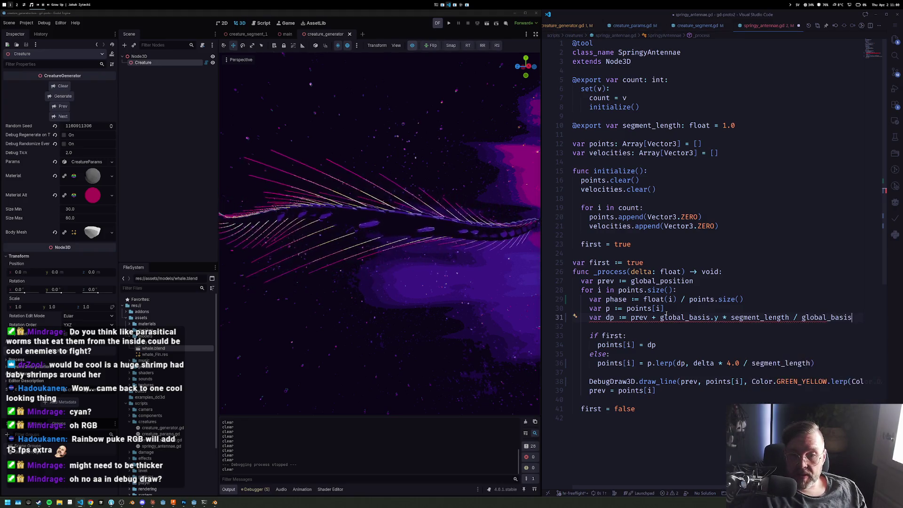
type(".z")
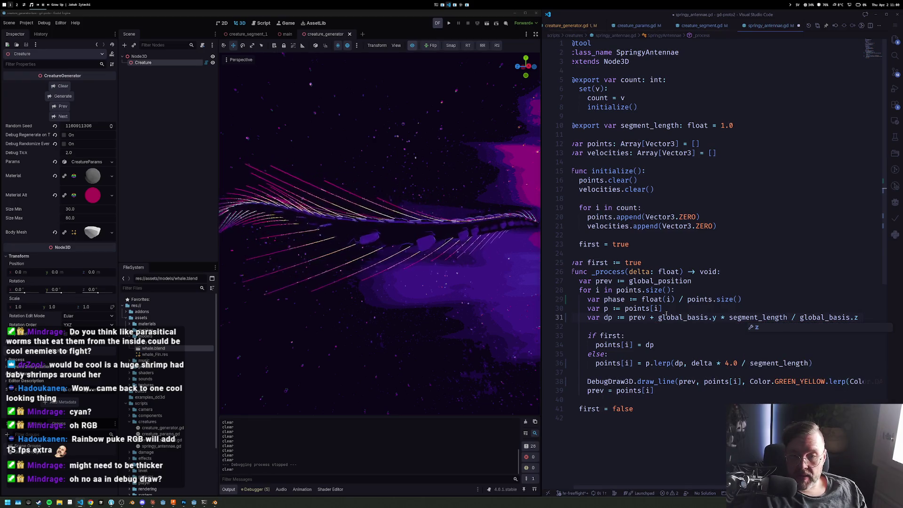
type(".length()")
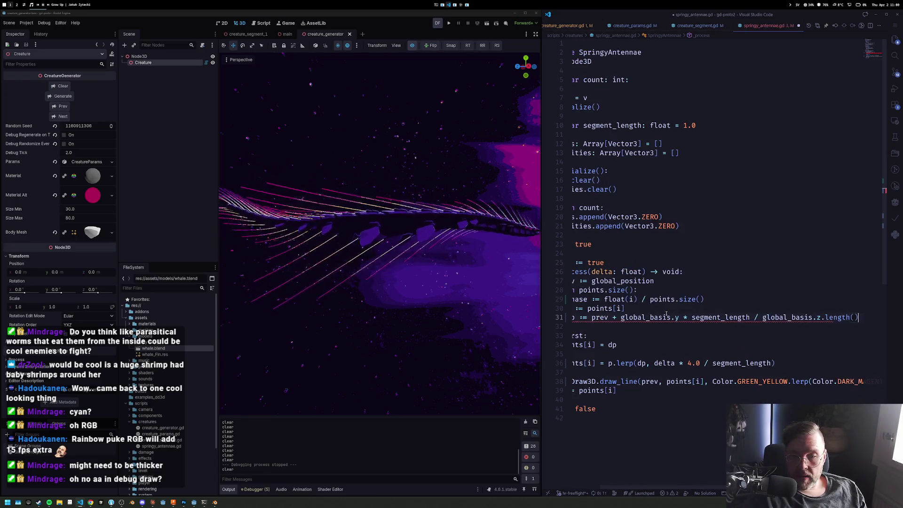
key("ctrl+s")
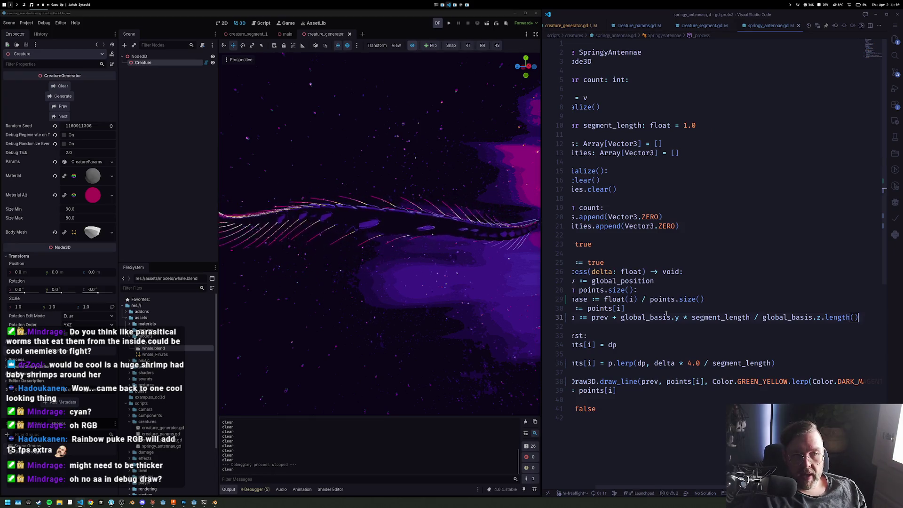
left_click(363, 239)
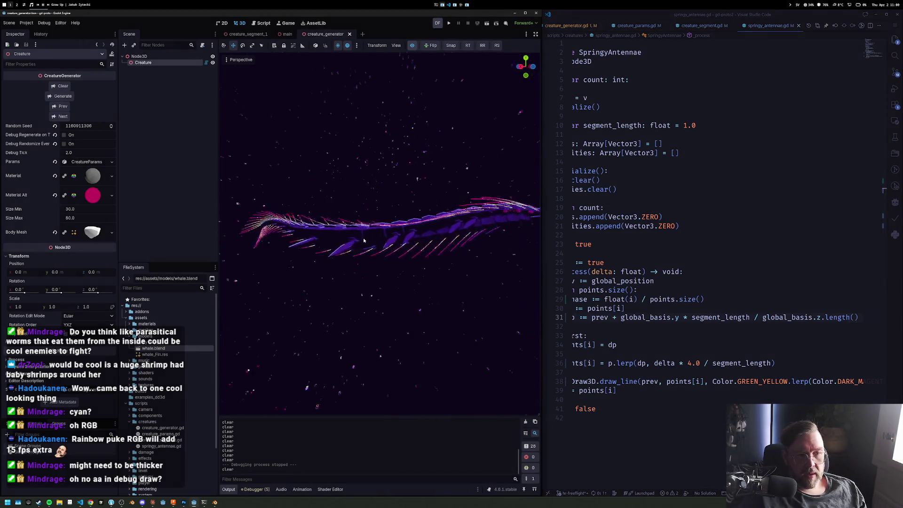
- Orbit and zoom around the creature to check its shorter antennae, then open the main scene
mouse_move(363, 240)
left_mouse_down()
mouse_move(520, 247)
mouse_move(317, 241)
left_mouse_up()
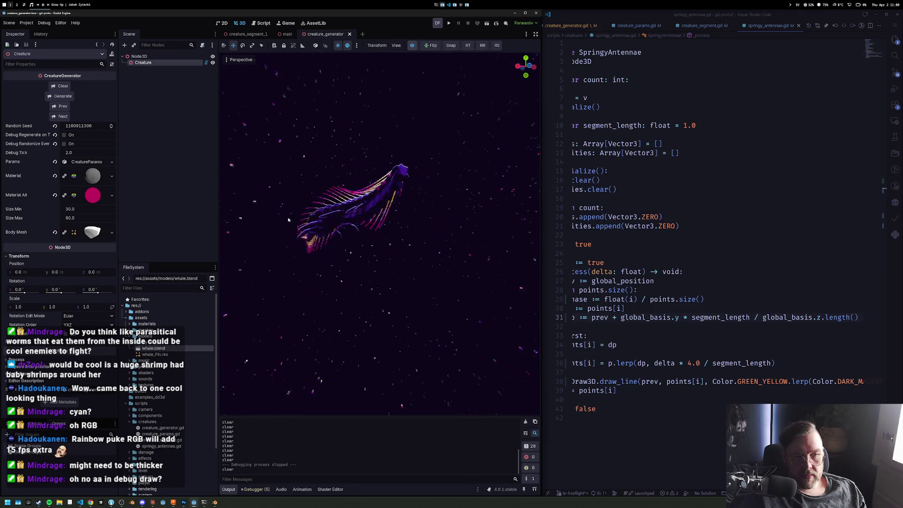
scroll(371, 259, "down", 3)
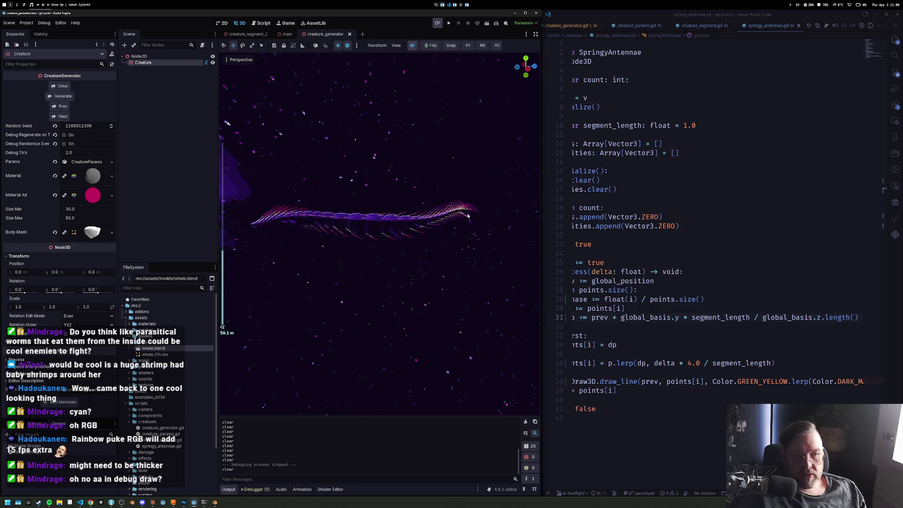
scroll(396, 117, "up", 2)
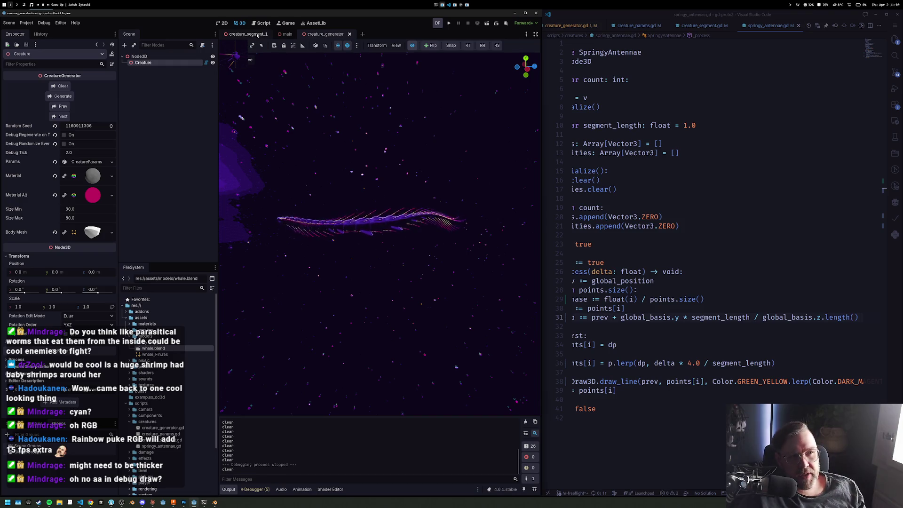
left_click(287, 34)
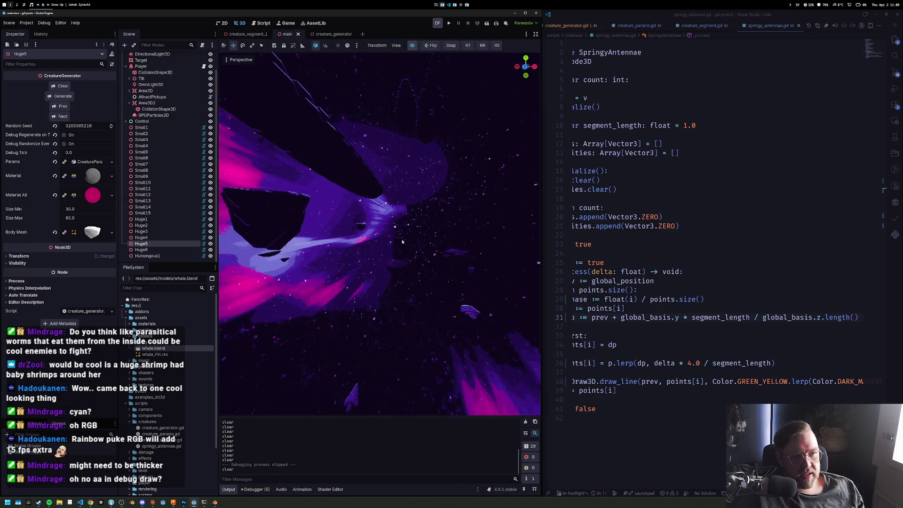
- Run the project with F5 and watch the creatures drift through the magenta nebula
key("F5")
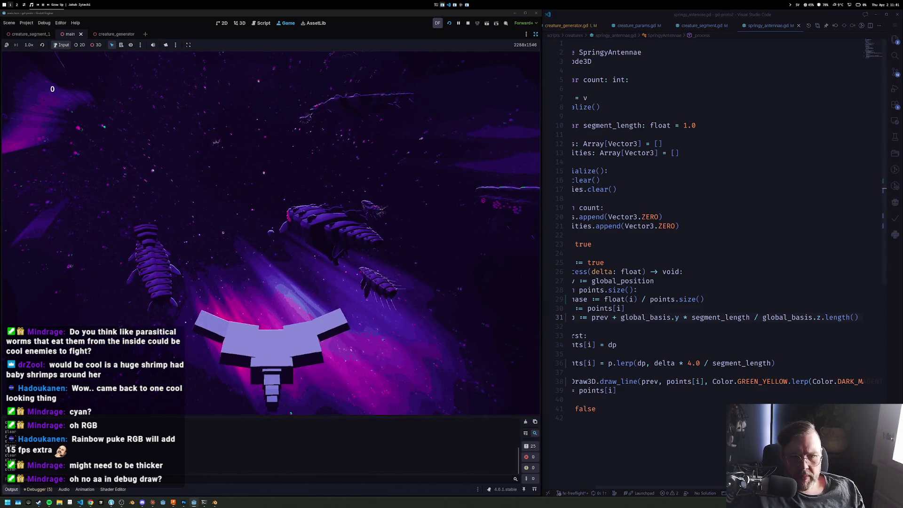
- Multiply the antenna step's global_basis.z.length() by 0.1 on line 31 and save
type("(")
key("End")
type(")")
key("Left")
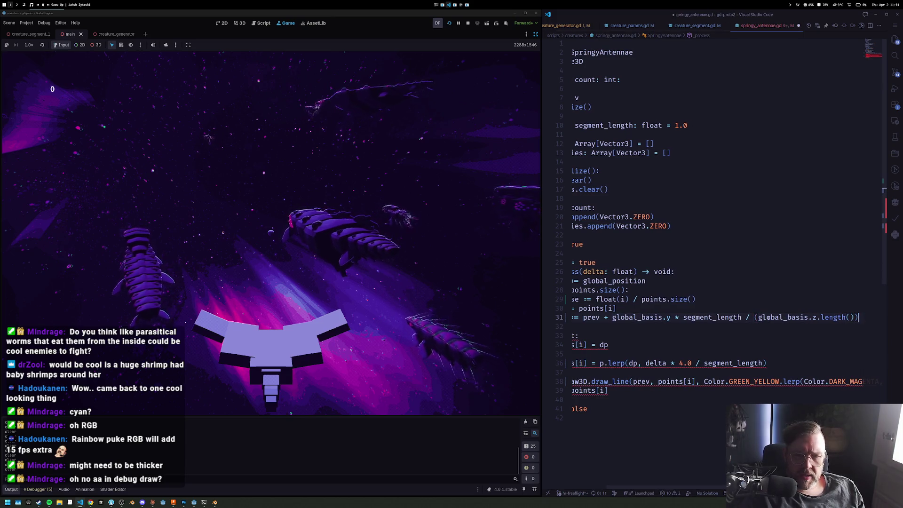
type("*20.4")
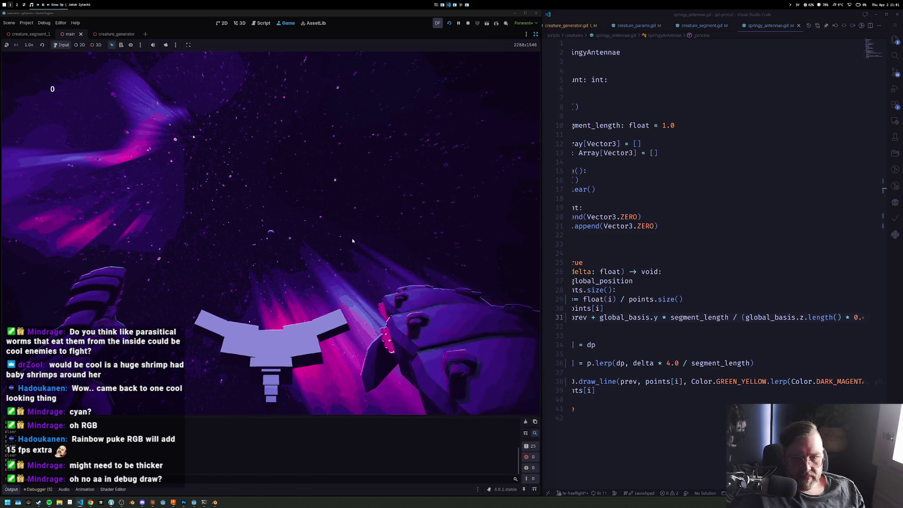
left_click(860, 317)
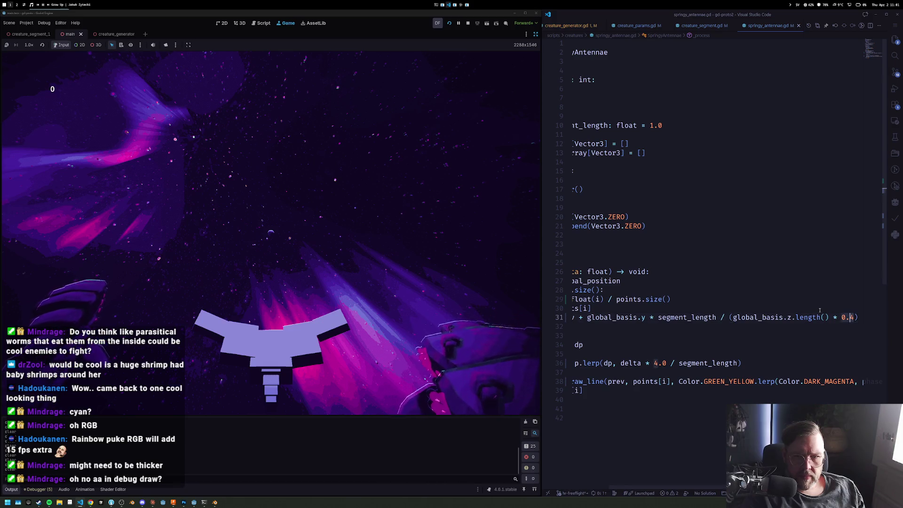
type("1")
key("ctrl+s")
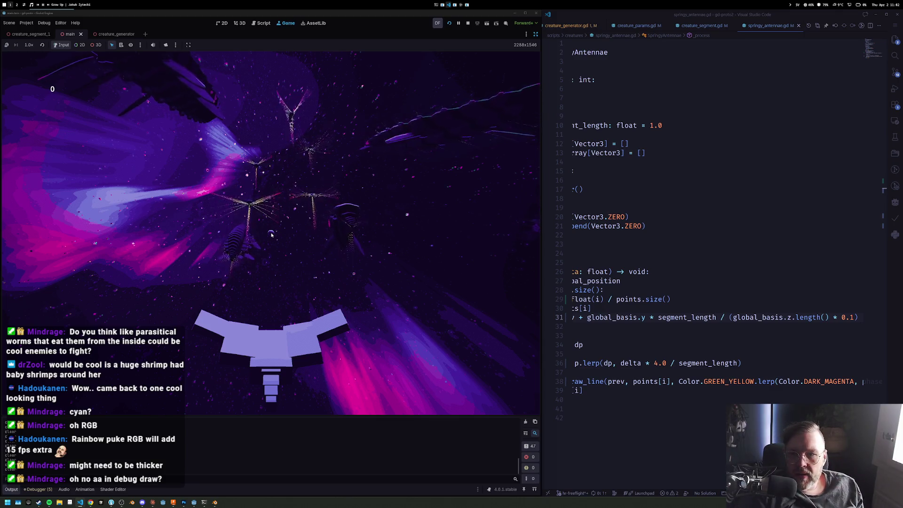
- Stop the game and view the creature_generator scene's long antennae against the preview sky
left_click(468, 22)
left_click(747, 353)
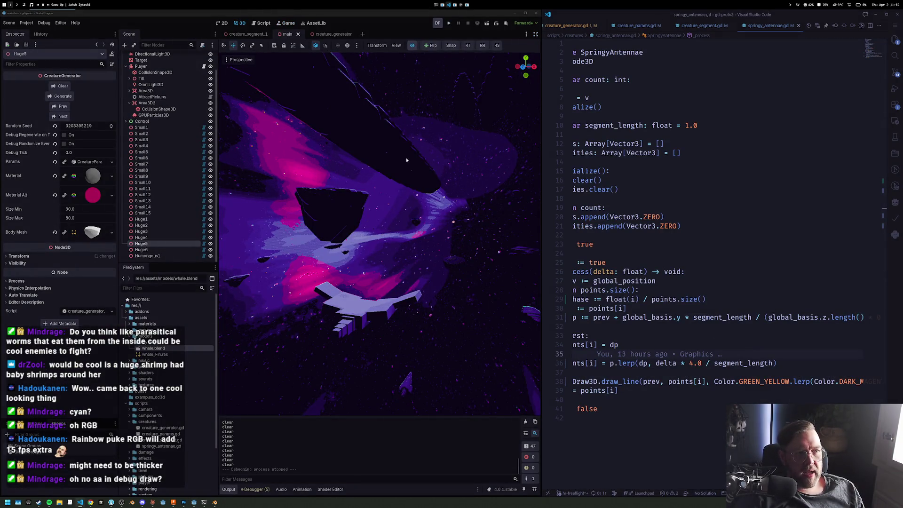
left_click(331, 34)
scroll(421, 154, "up", 5)
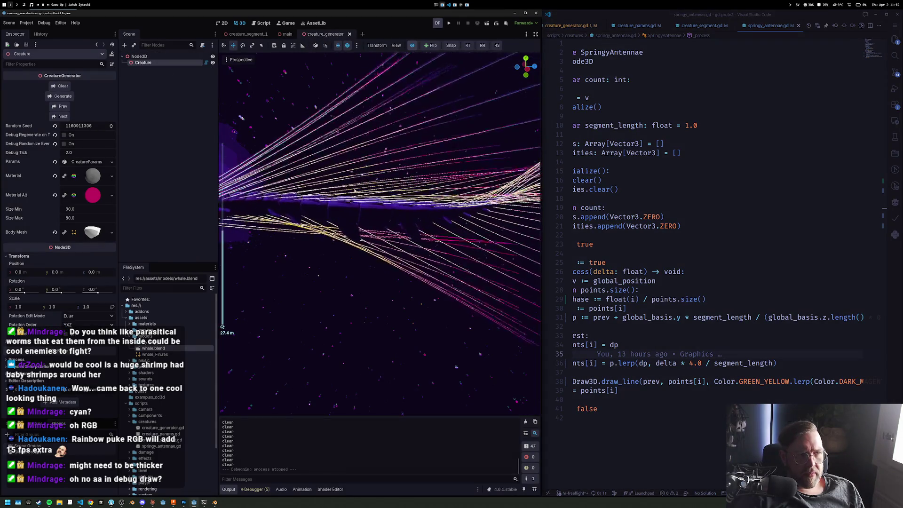
left_click(413, 46)
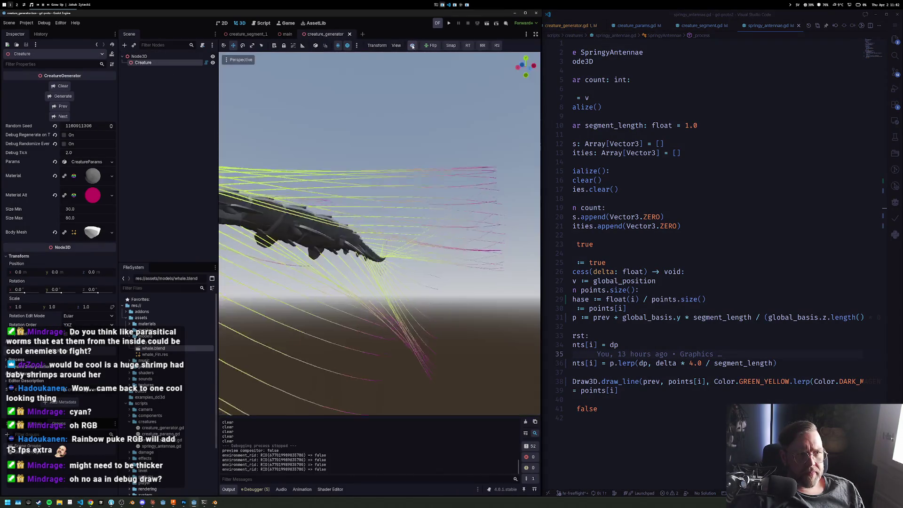
left_click(26, 23)
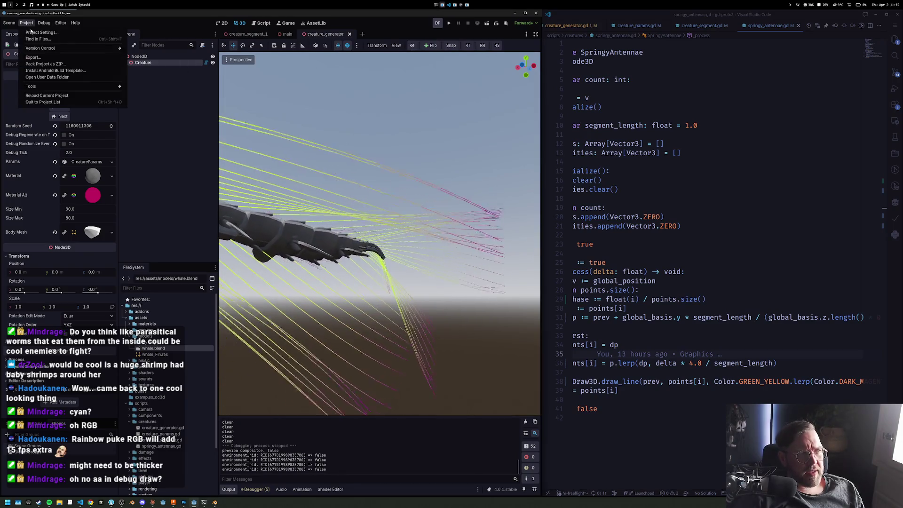
- Set MSAA 3D anti-aliasing to 8x (Slowest) in Project Settings
left_click(37, 33)
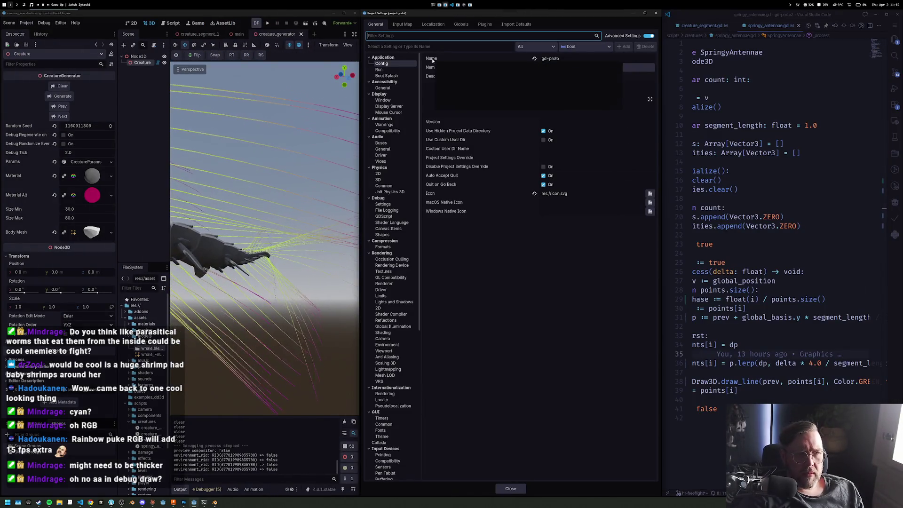
type("anti")
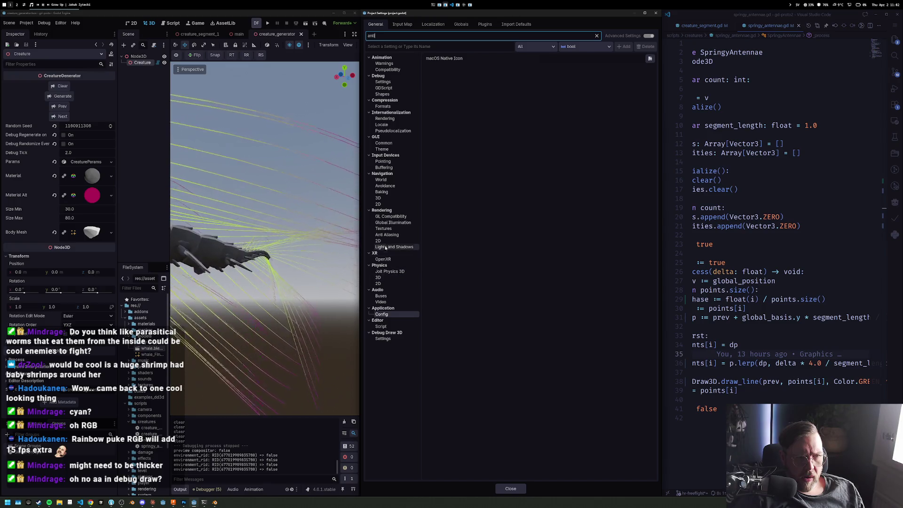
left_click(391, 236)
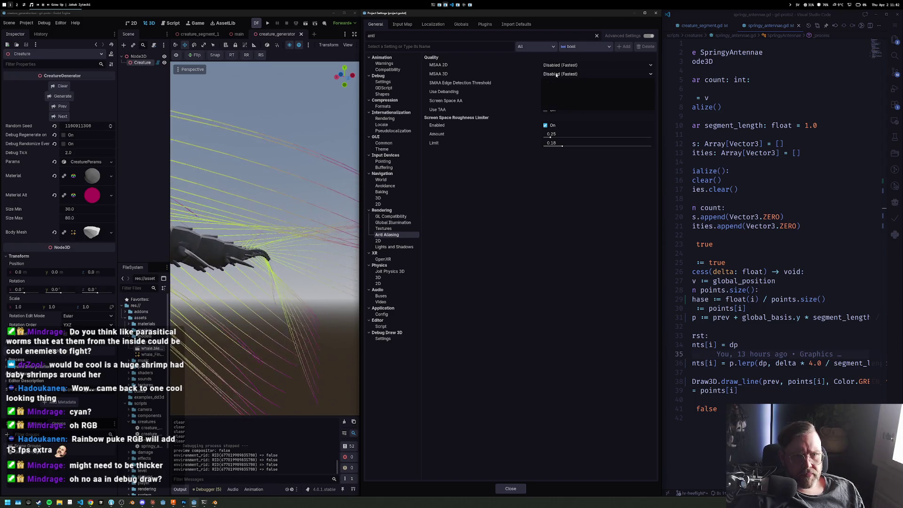
left_click(556, 74)
left_click(557, 105)
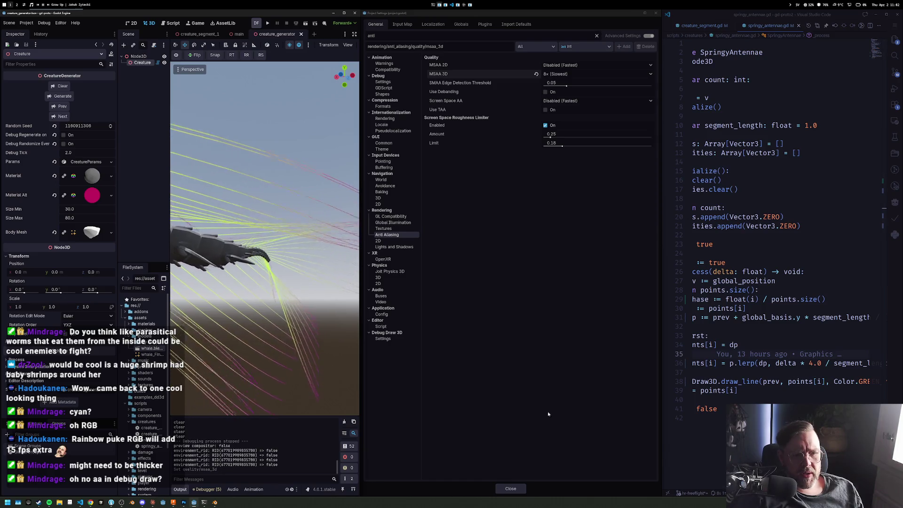
key("Escape")
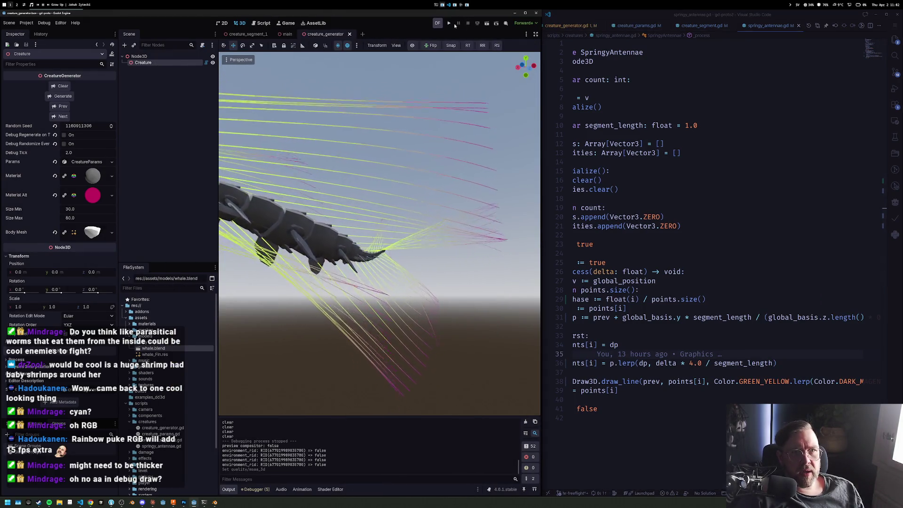
- Run the project to see the anti-aliased creatures
left_click(451, 24)
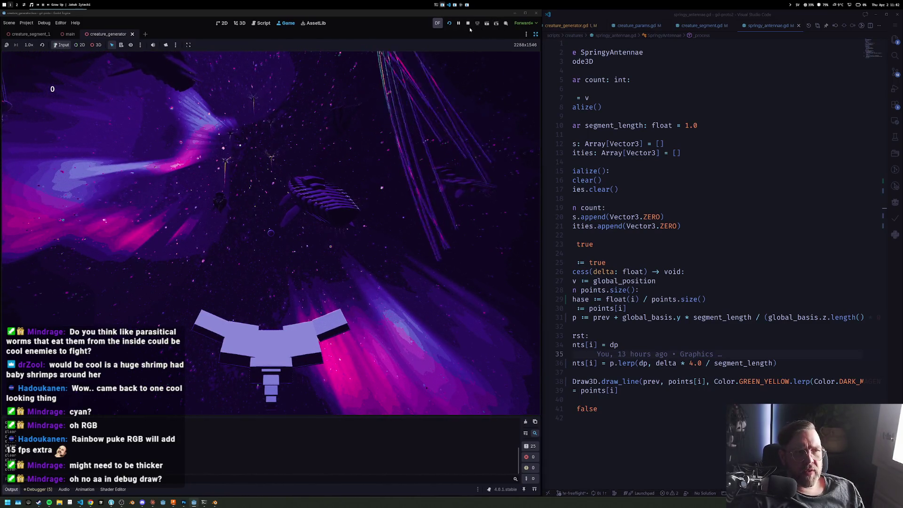
left_click(767, 216)
key("ctrl+p")
- Open the controls.gd script via Quick Open
type("mou")
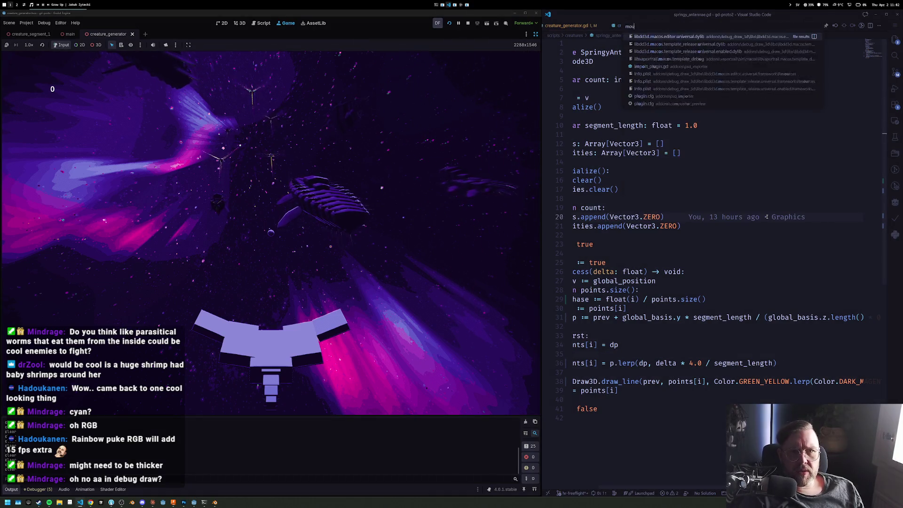
key("BackSpace")
key("BackSpace")
key("BackSpace")
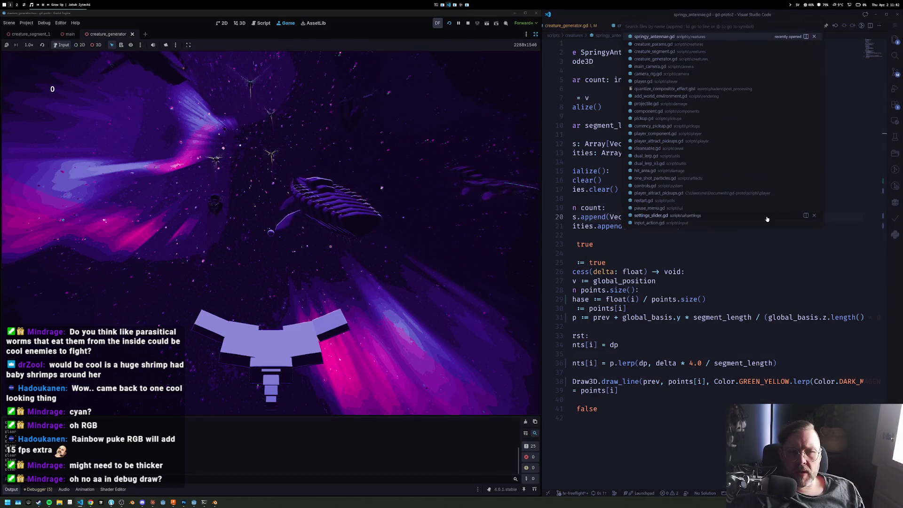
type("cur")
key("BackSpace")
type("ontrols")
key("Return")
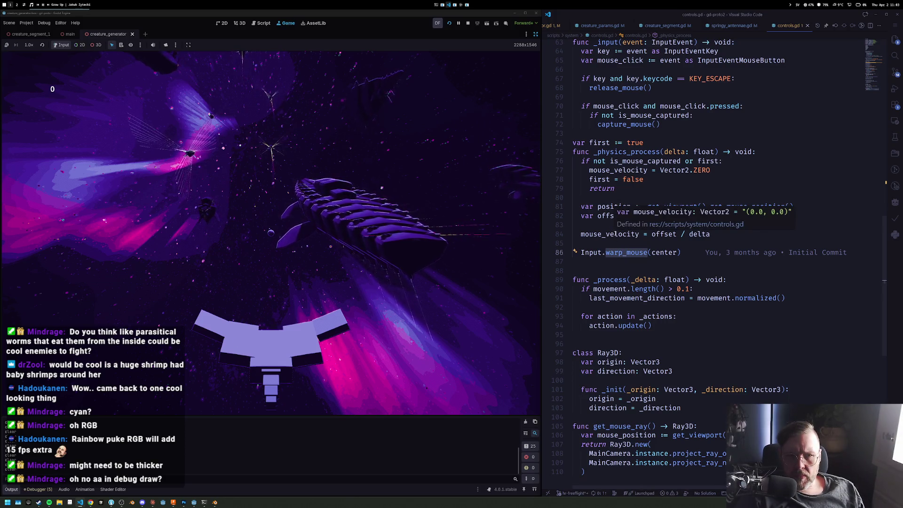
- Add print(delta) below mouse_velocity = offset / delta
mouse_move(635, 253)
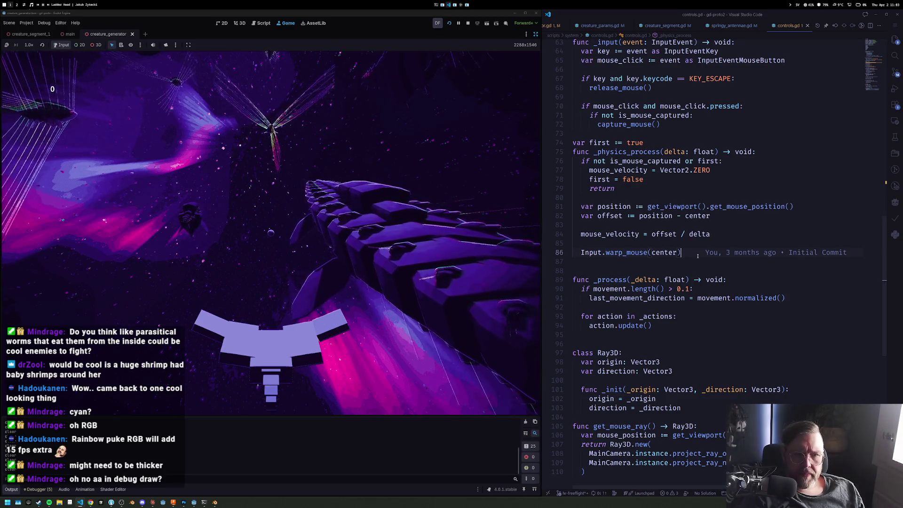
key("Up")
key("Up")
key("End")
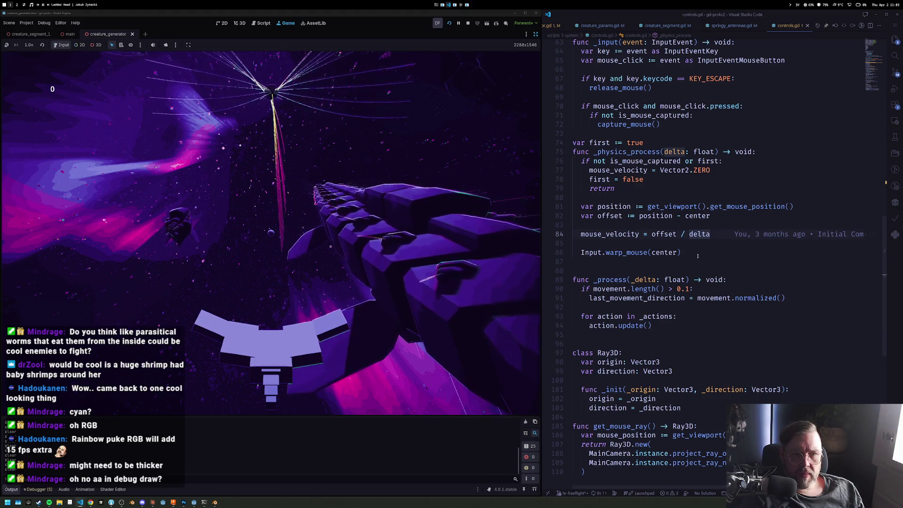
key("Return")
type("print")
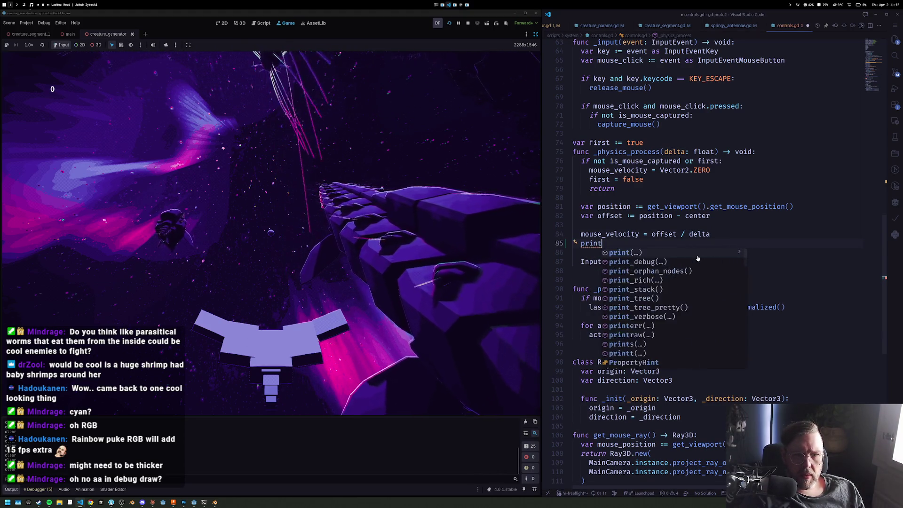
type("(delta")
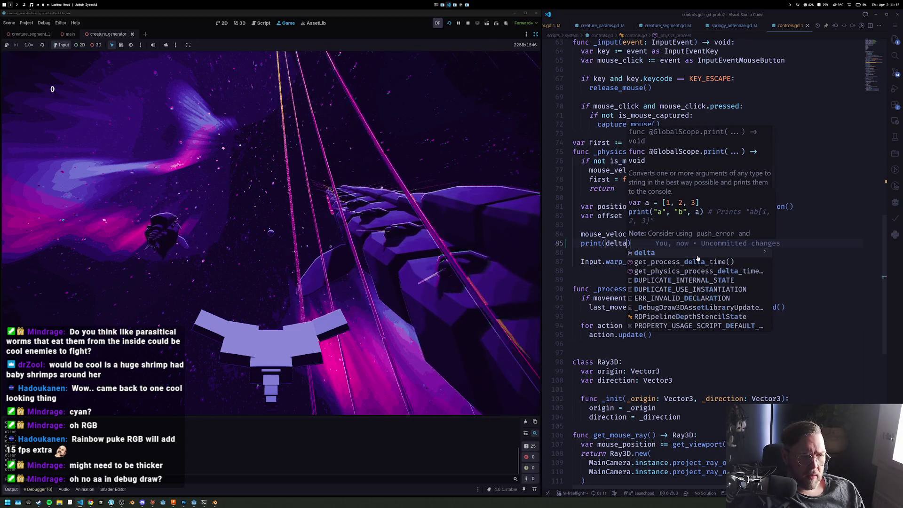
key("Escape")
left_click(610, 215)
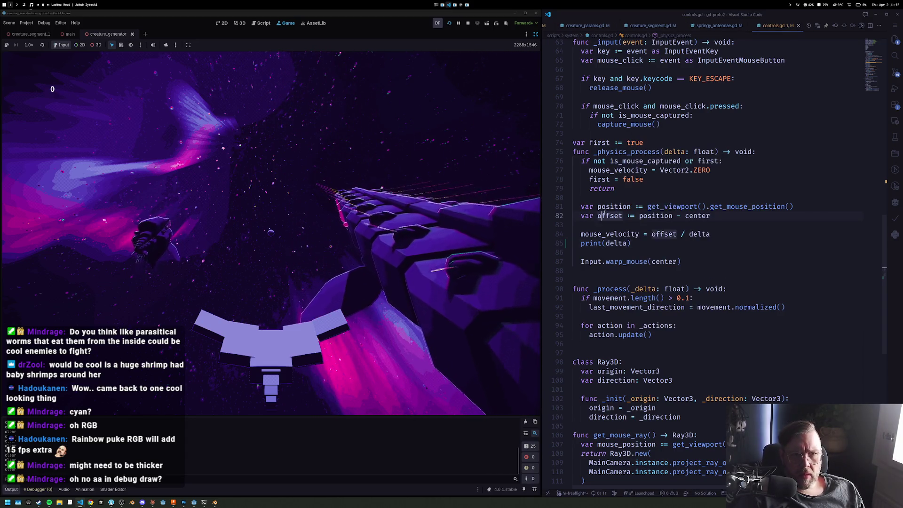
- Capture the mouse in the running game, then release it and stop the game
left_click(338, 178)
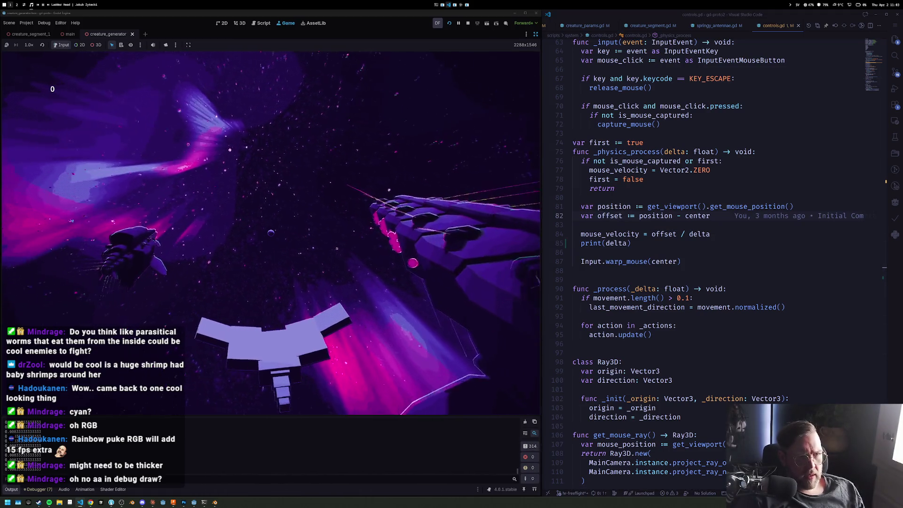
key("Escape")
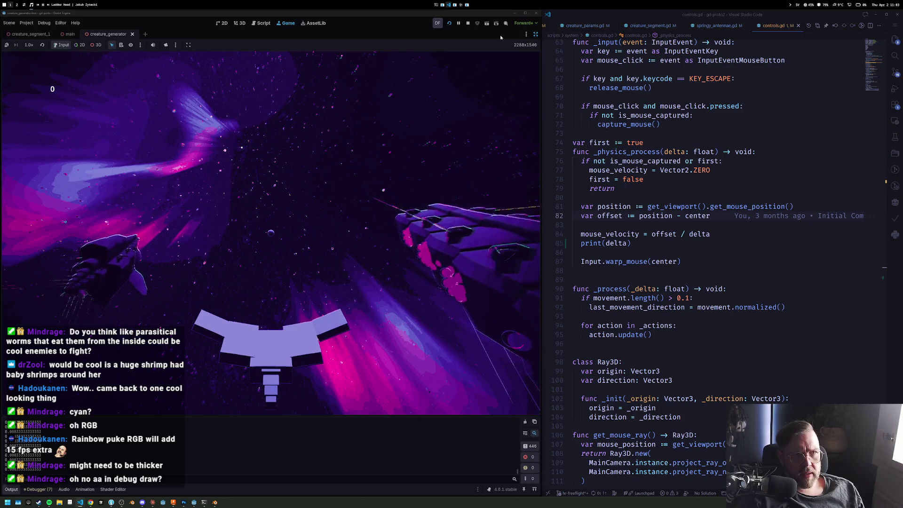
key("F8")
left_click(714, 241)
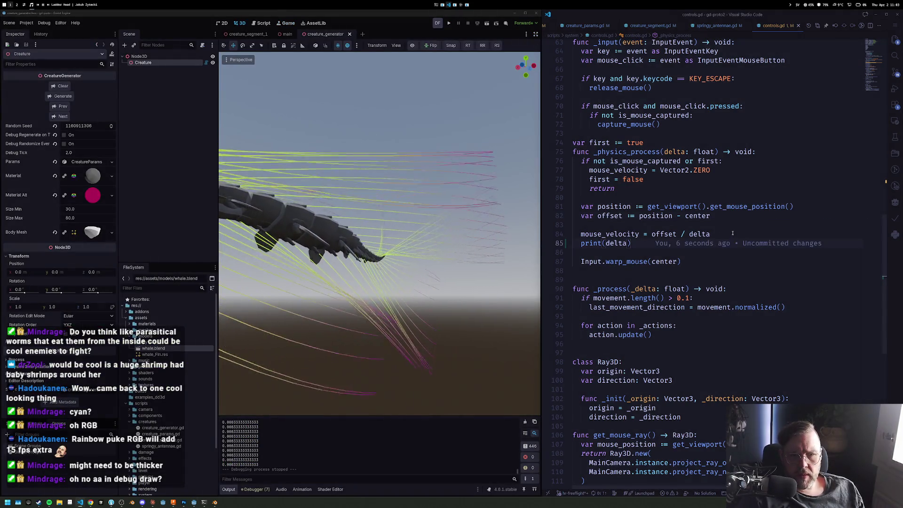
- Delete the print(delta) line and open player.gd
key("BackSpace")
key("BackSpace")
key("BackSpace")
key("ctrl+p")
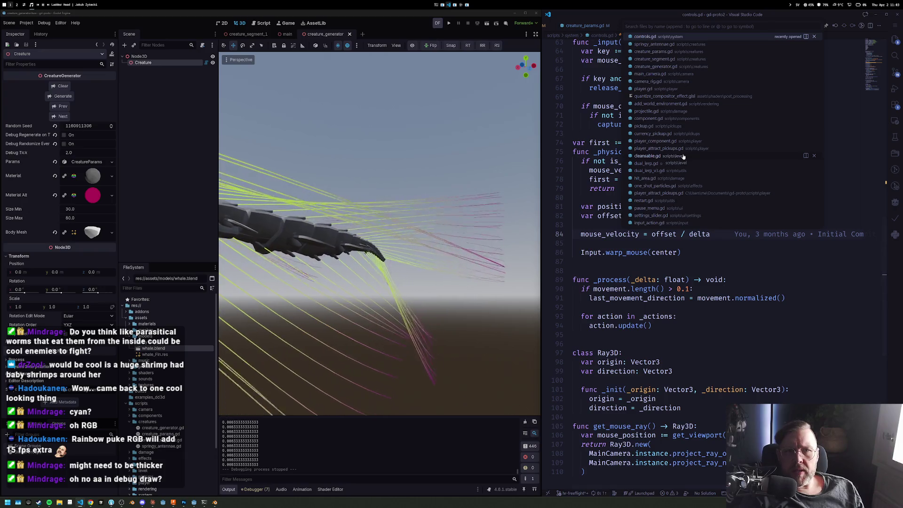
type("player")
key("Return")
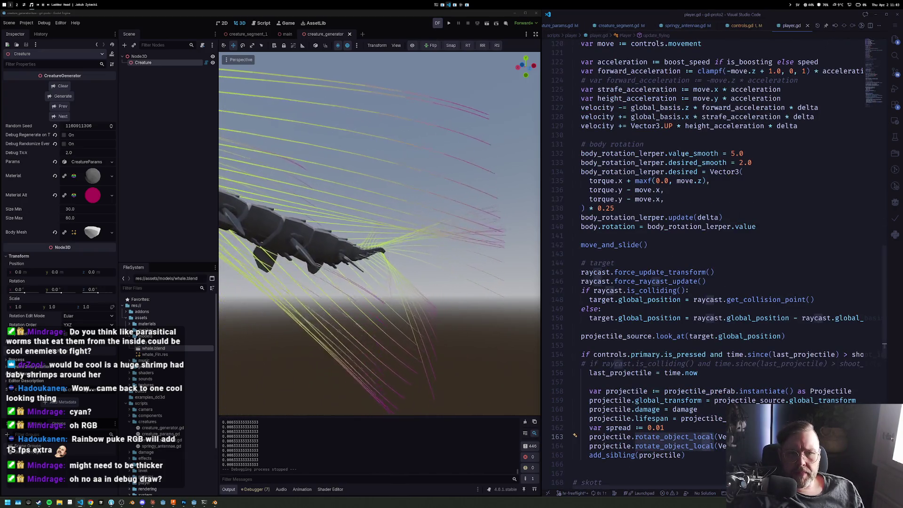
- Replace the 0.0001 mouse_velocity multiplier with delta and save player.gd
key("ctrl+f")
type("mouse_de")
key("Escape")
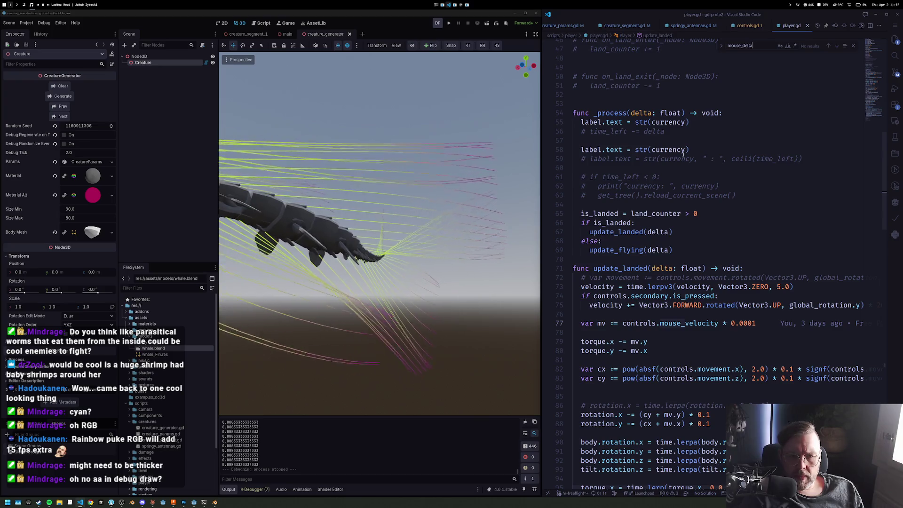
key("Up")
key("Down")
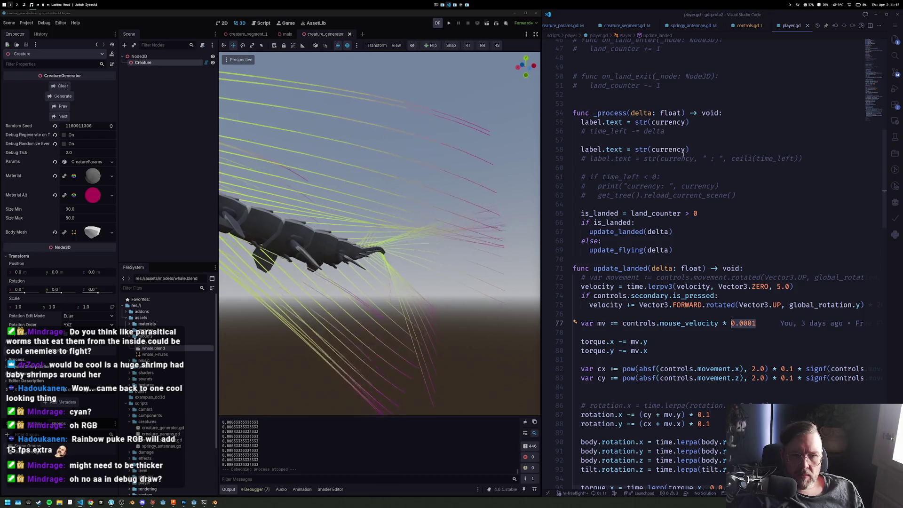
key("BackSpace")
key("BackSpace")
key("BackSpace")
type("delta")
key("ctrl+s")
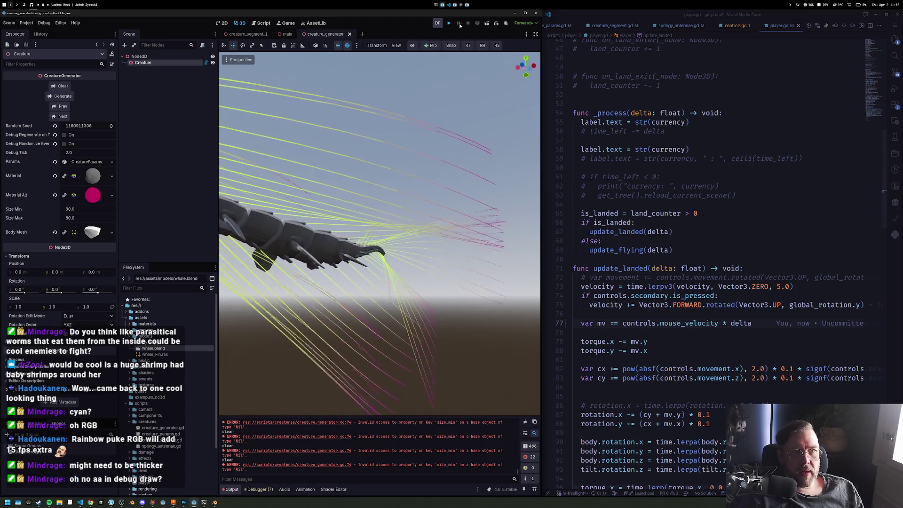
key("F5")
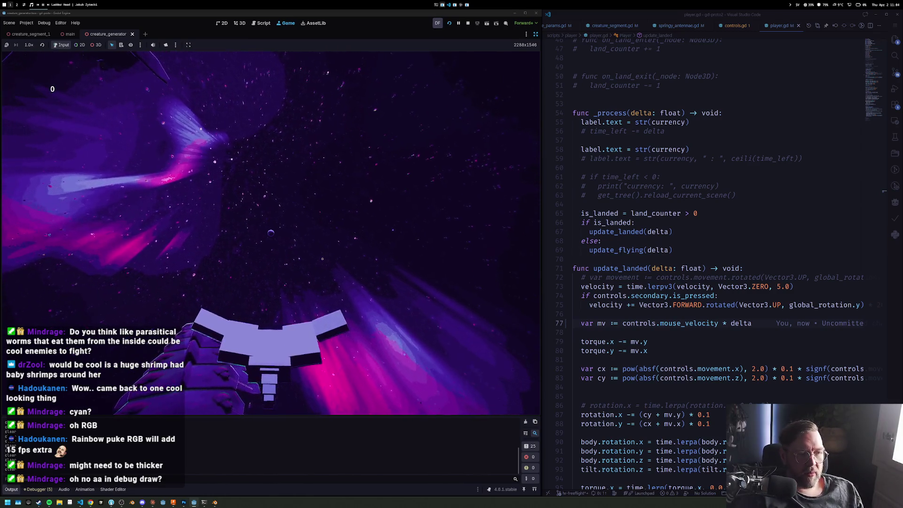
left_click(468, 24)
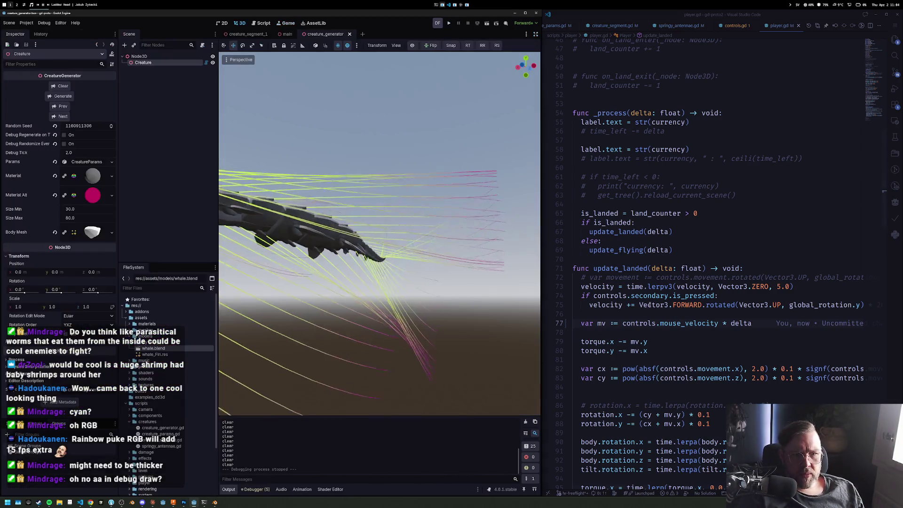
- Review the rotation and cy lines of update_landed in player.gd
left_click(677, 262)
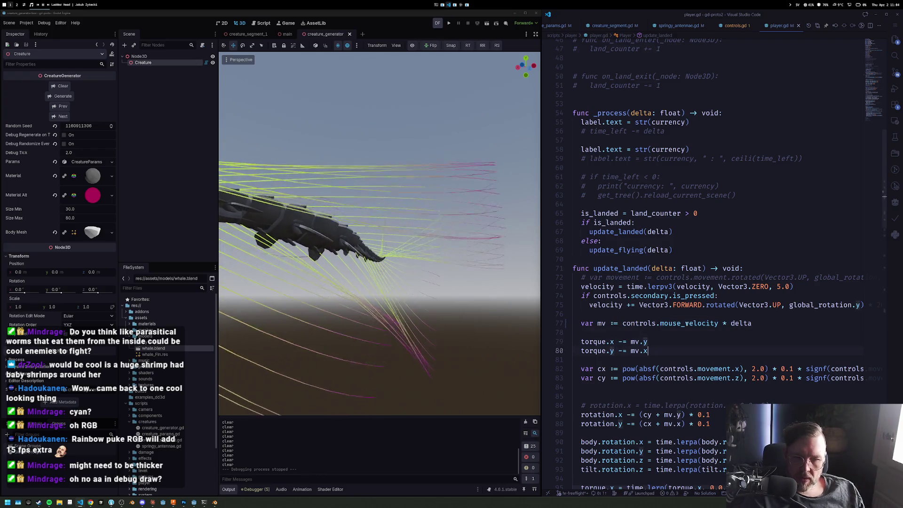
key("End")
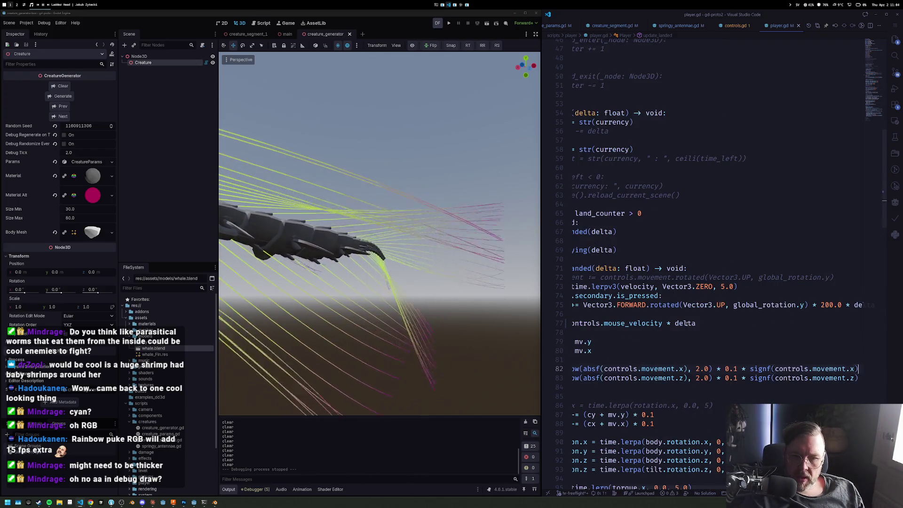
key("Home")
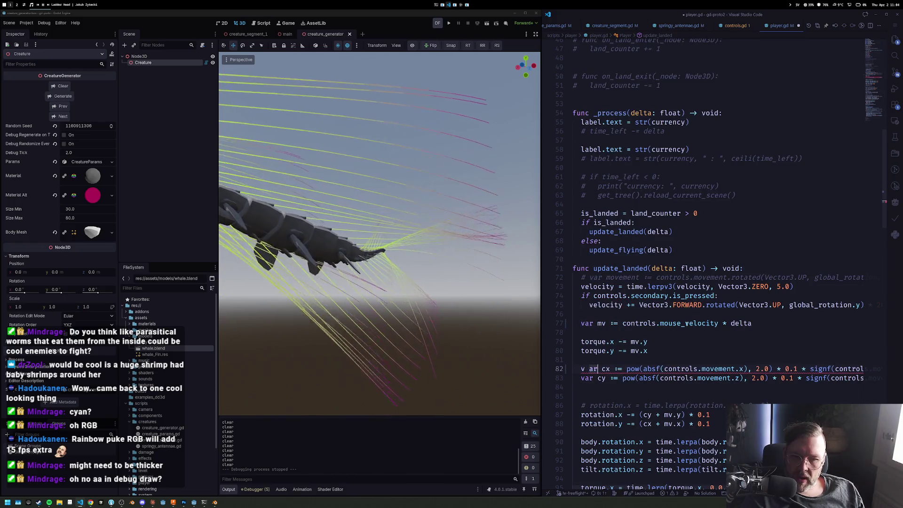
key("End")
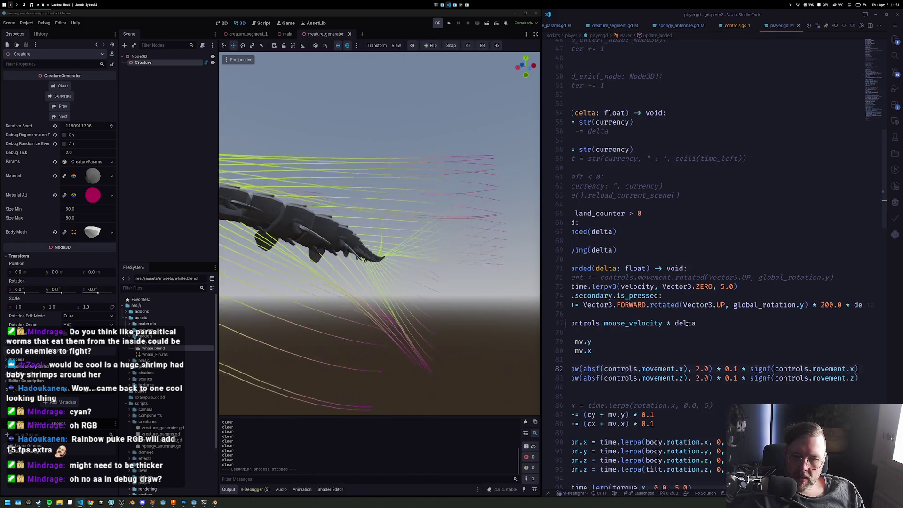
key("Down")
key("Home")
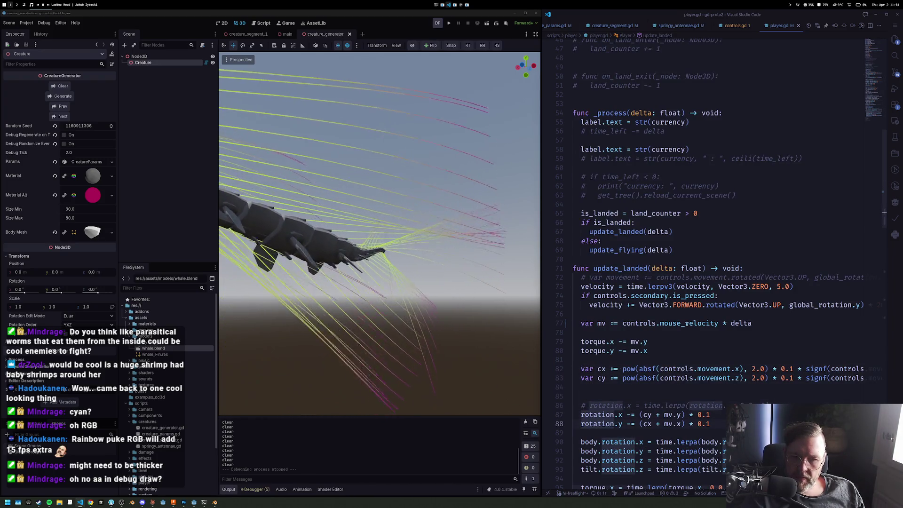
key("Up")
key("ctrl+Right")
key("ctrl+Right")
key("ctrl+Right")
key("Down")
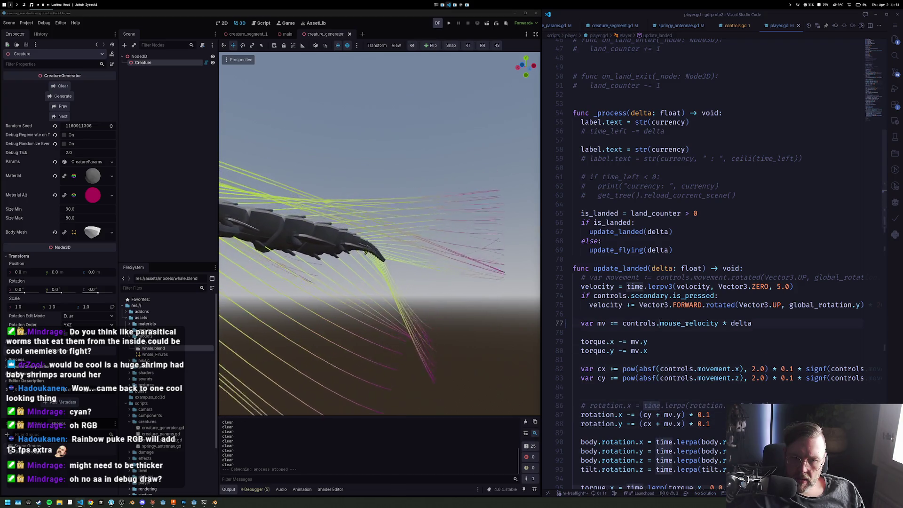
- Insert print(delta) above the mouse-velocity line and run the game
left_click(687, 323)
key("ctrl+shift+Return")
type("print(\"")
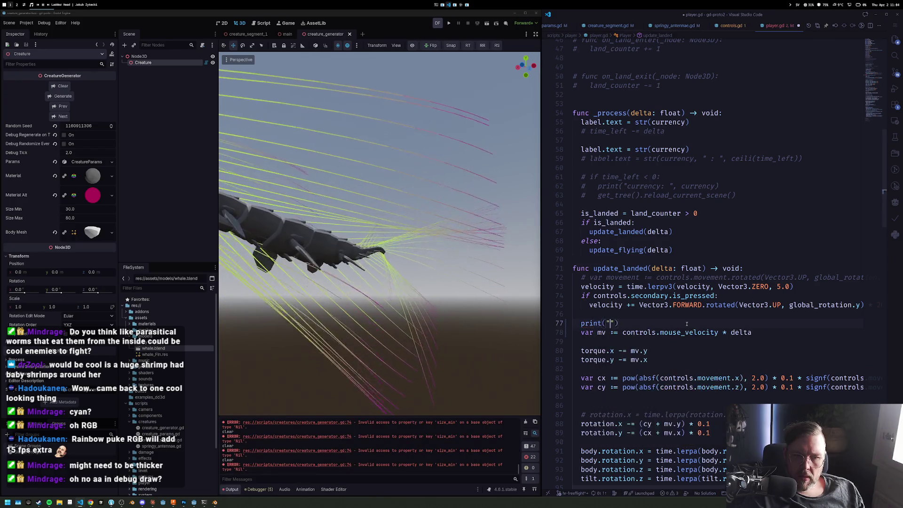
key("BackSpace")
type("delta")
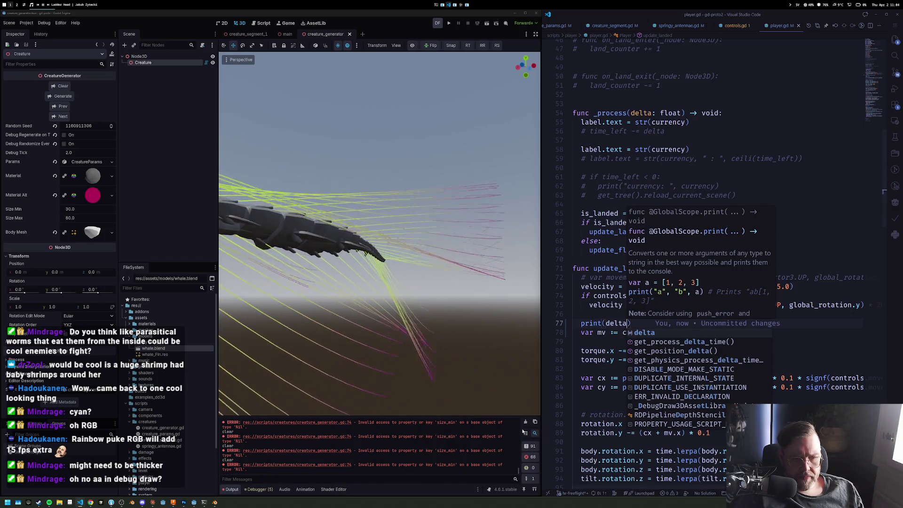
left_click(448, 23)
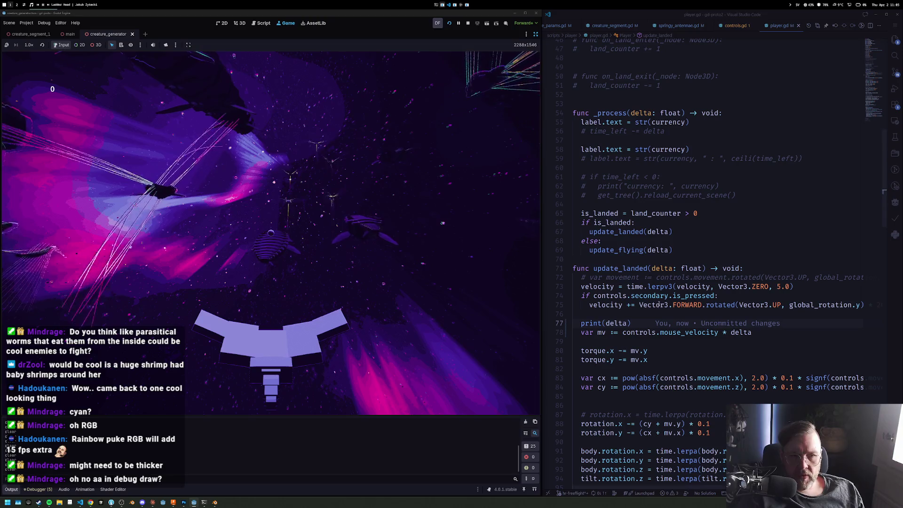
- Delete the print(delta) line and scale flying mouse-look on line 108 by delta instead of 0.00002
key("ctrl+shift+k")
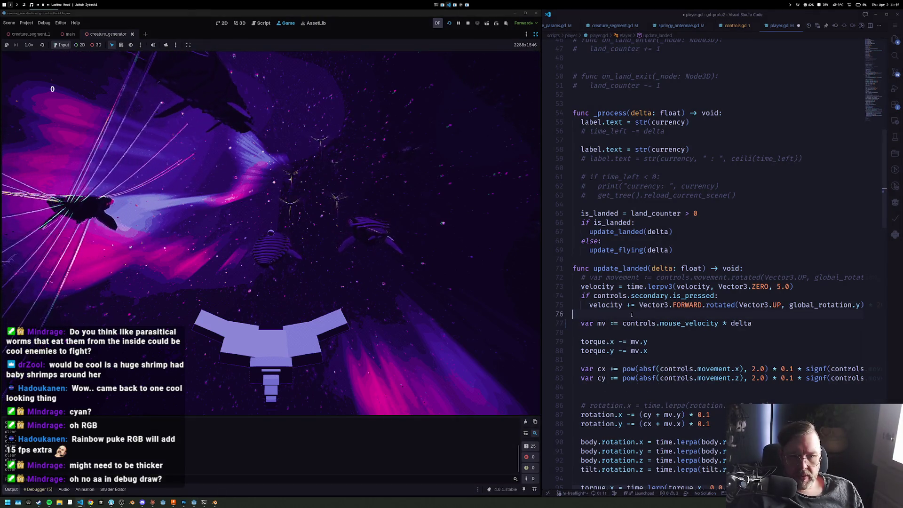
scroll(634, 329, "down", 8)
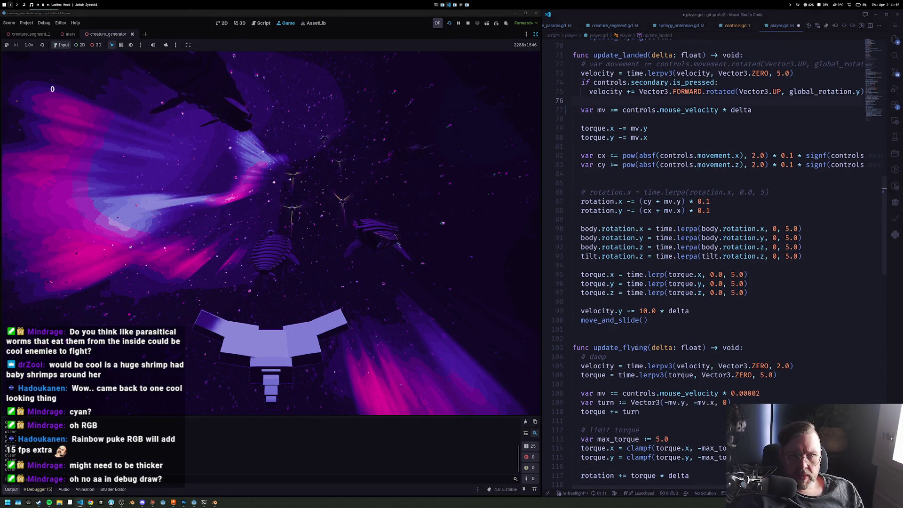
scroll(635, 348, "down", 6)
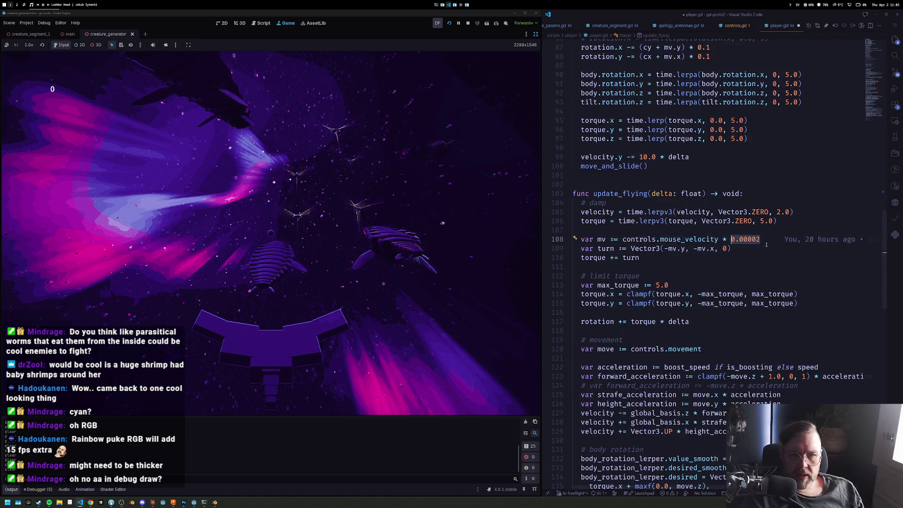
type("delta")
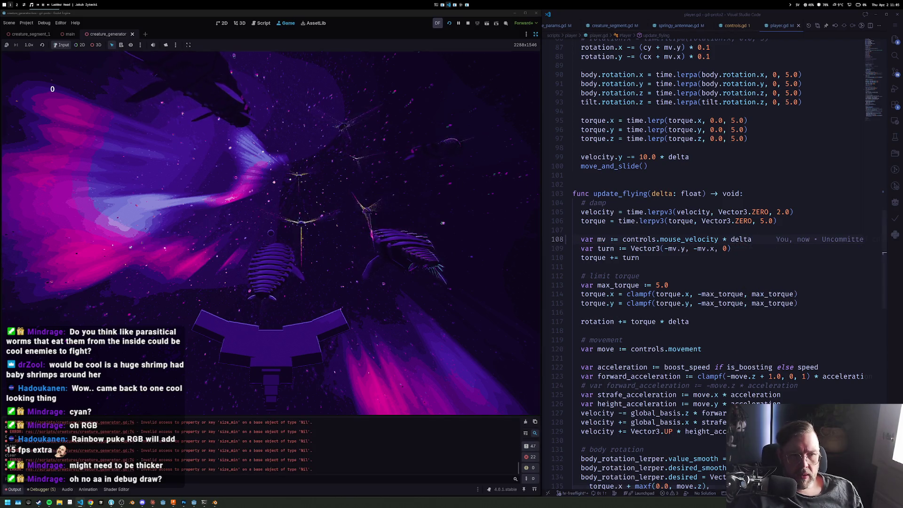
key("Escape")
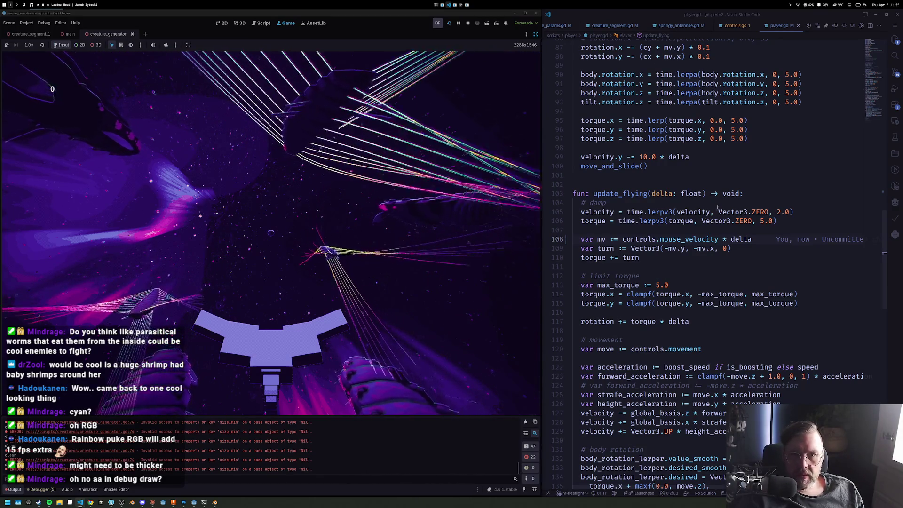
left_click(733, 26)
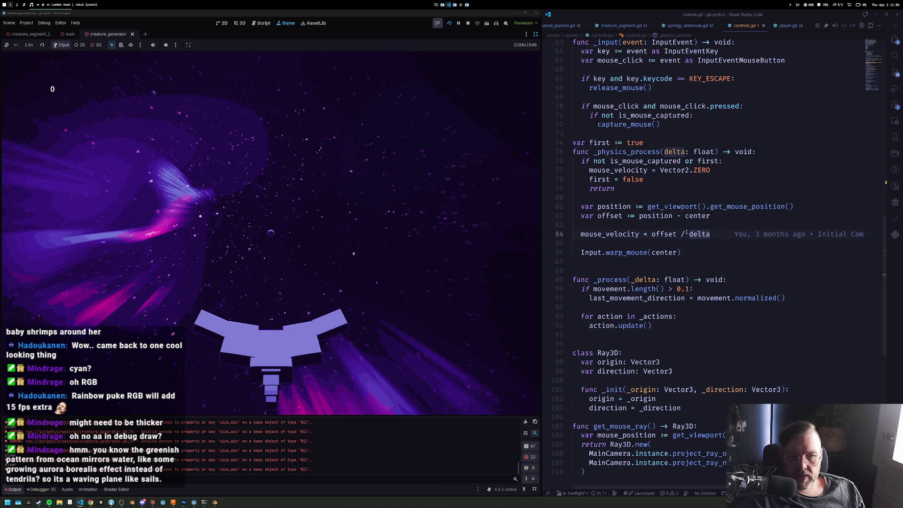
- Add a mouse_velocity line using Input.get_last_mouse_velocity() and capture the mouse to test
key("Return")
type("mouse_velocity = ")
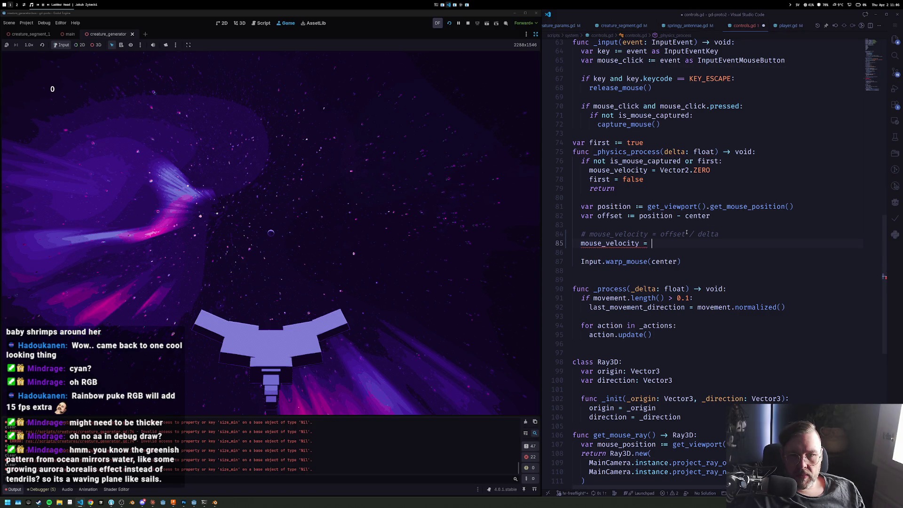
type("get_viewport()")
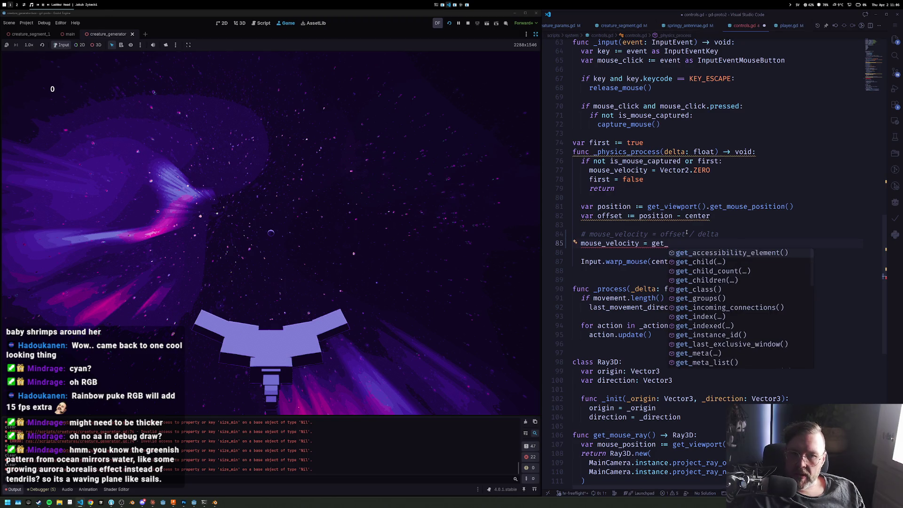
type(".mouseve")
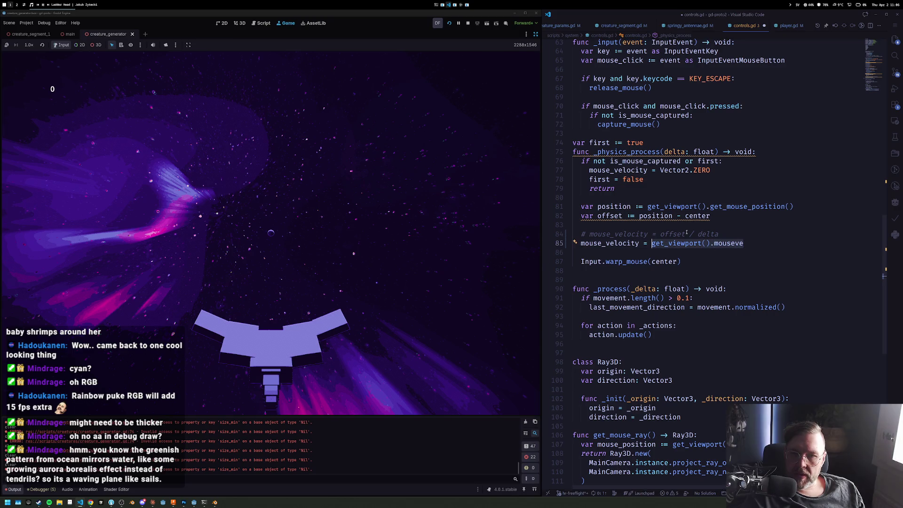
type("Inpujt")
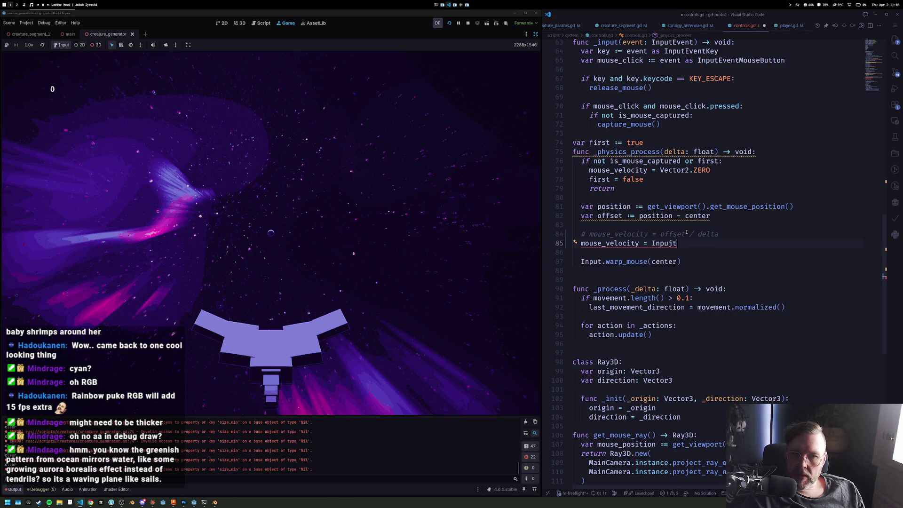
key("BackSpace")
key("BackSpace")
type("t.getmouse")
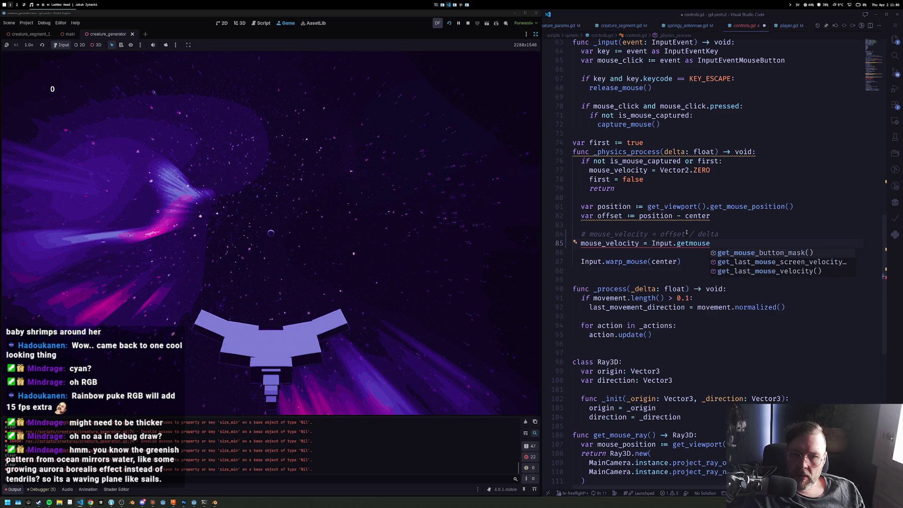
left_click(319, 124)
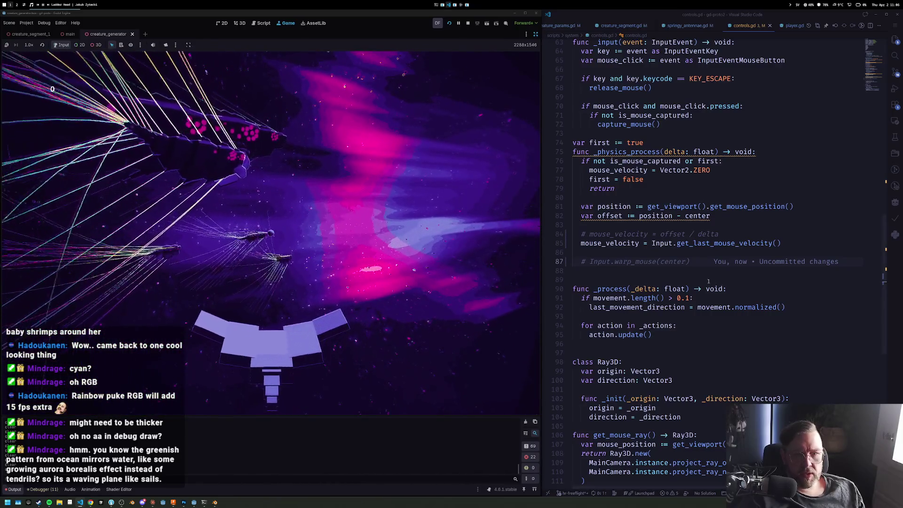
- Scale the new velocity by 0.01, save controls.gd, and locate the _physics_process header
left_click(779, 243)
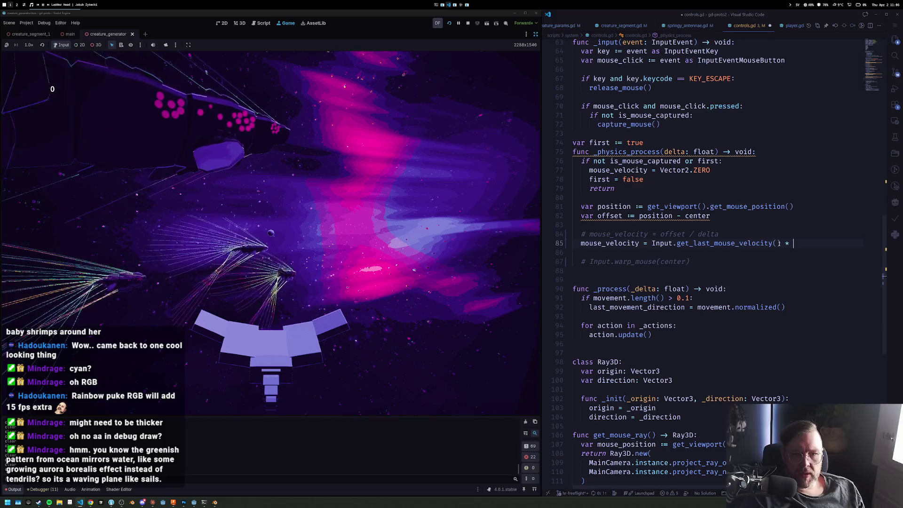
type("01")
key("ctrl+s")
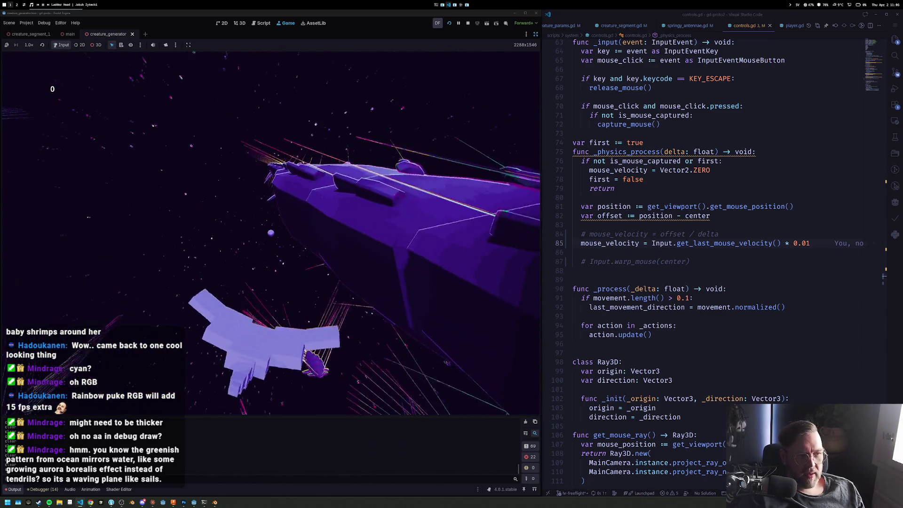
left_click(598, 262)
mouse_move(617, 262)
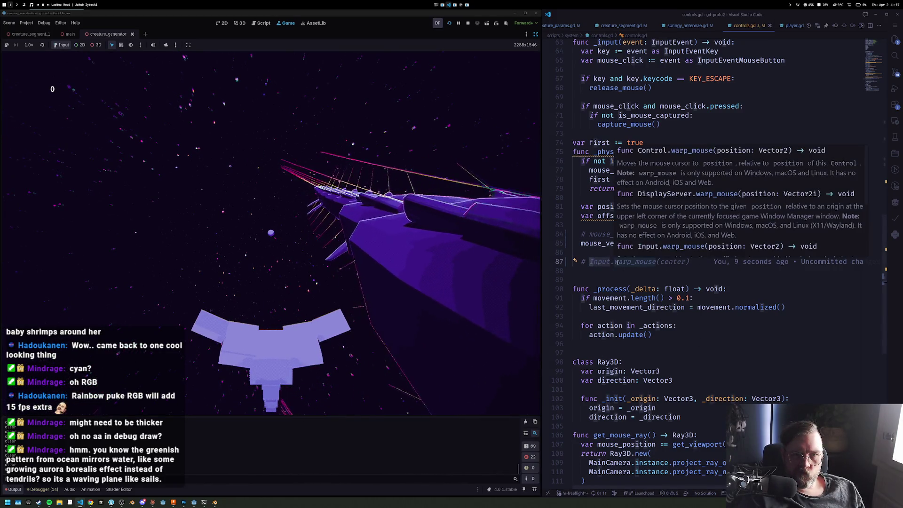
left_click(692, 125)
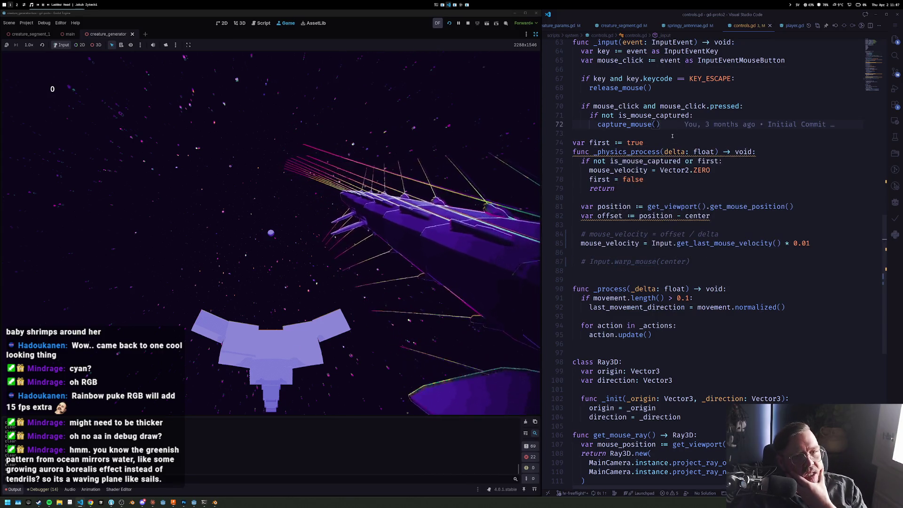
mouse_move(635, 163)
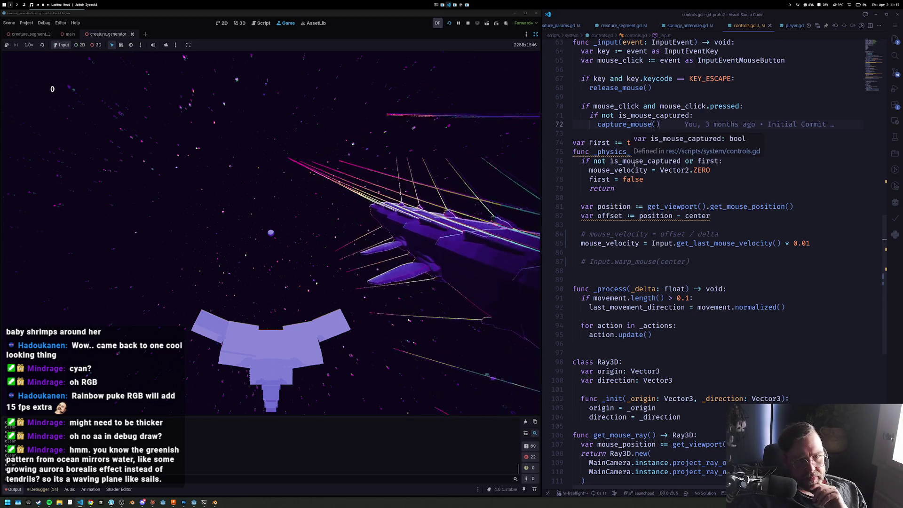
mouse_move(645, 240)
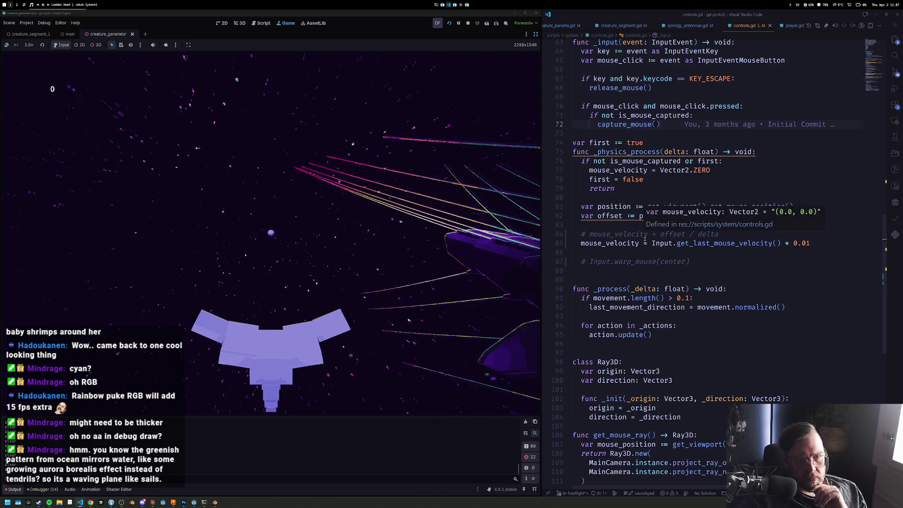
left_click(630, 151)
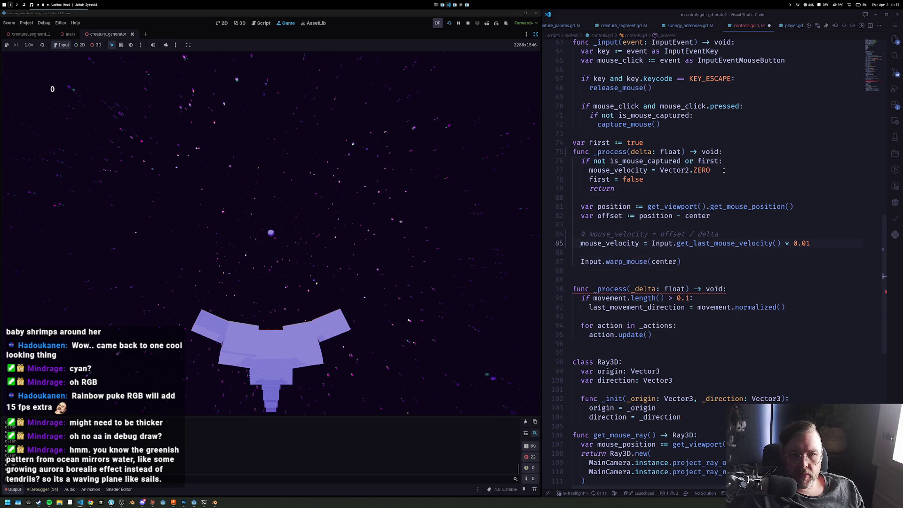
- Restore offset / delta, comment out get_last_mouse_velocity, and delete the duplicate _process header
key("ctrl+slash")
key("Up")
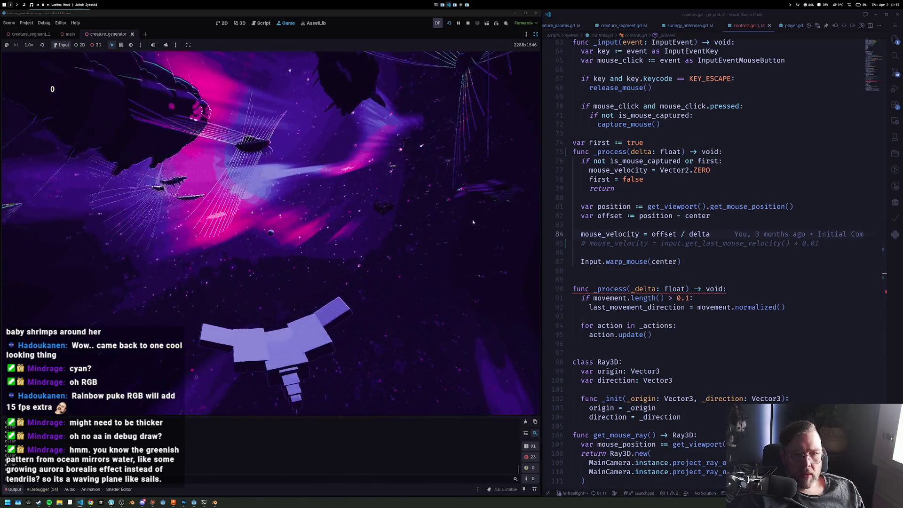
left_click(672, 335)
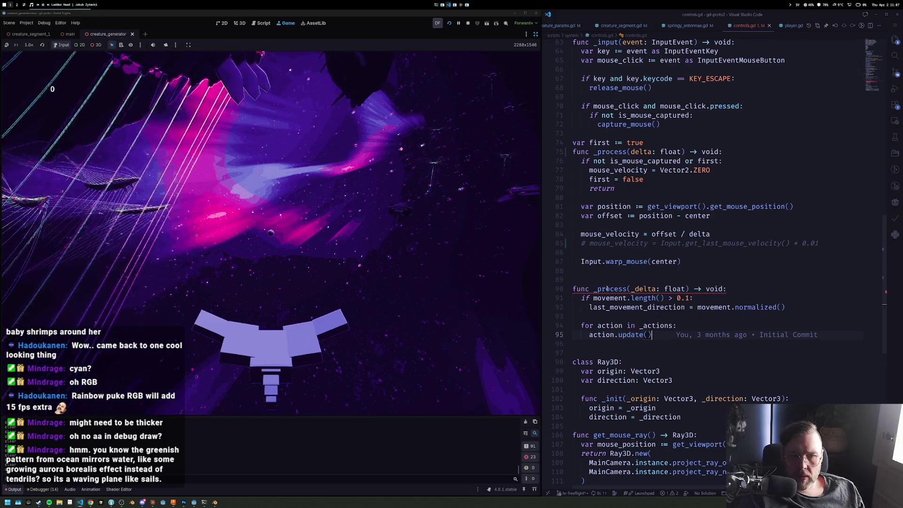
left_click_drag(747, 289, 748, 278)
key("BackSpace")
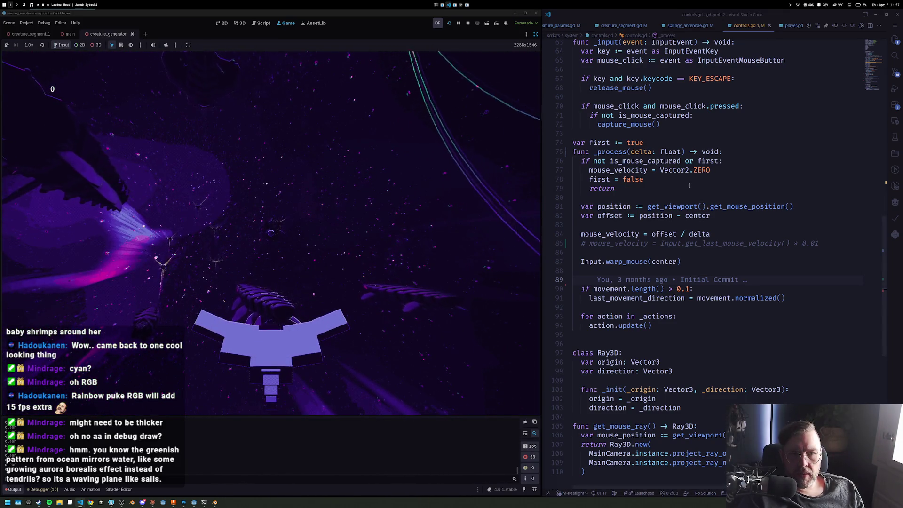
double_click(669, 234)
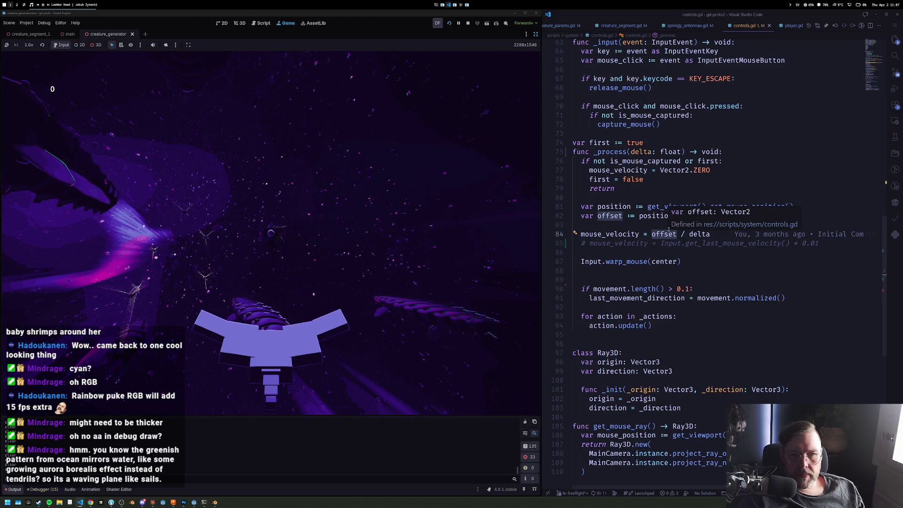
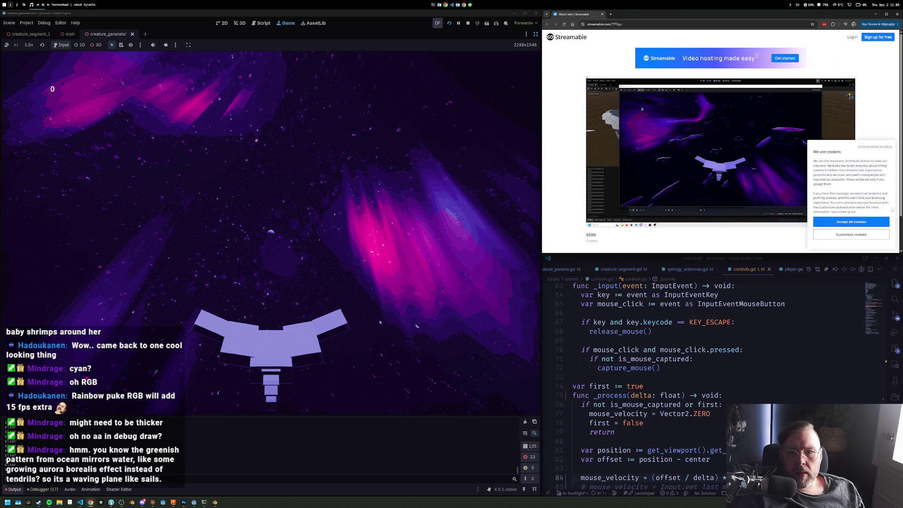
- Dismiss the cookie notice, watch the Streamable clip full screen, then close its browser window
left_click(844, 222)
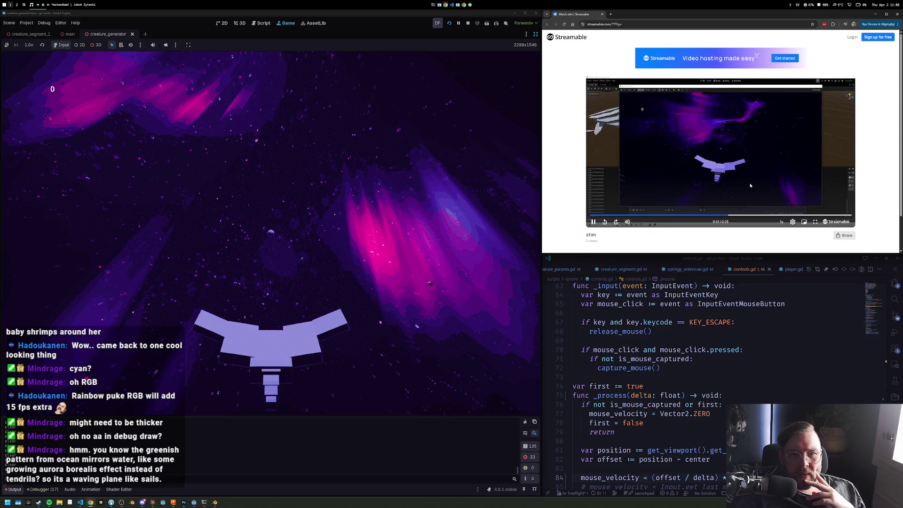
double_click(811, 220)
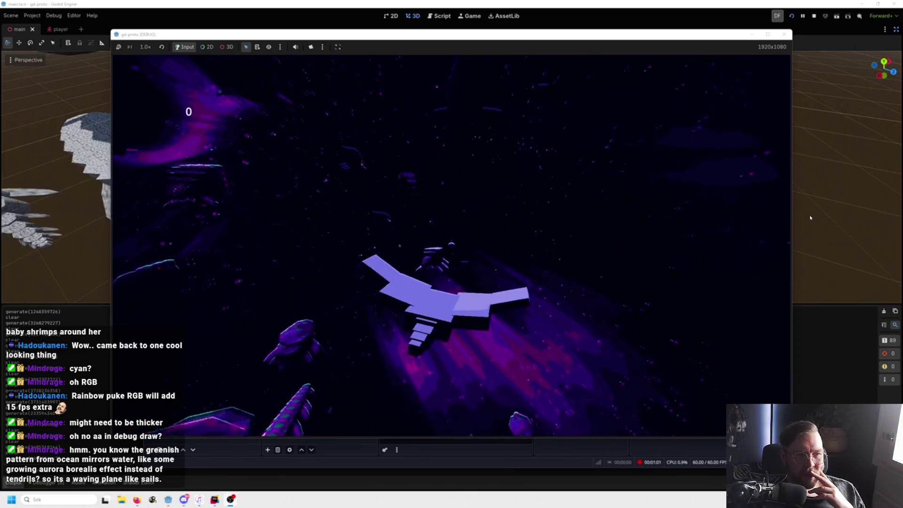
mouse_move(805, 216)
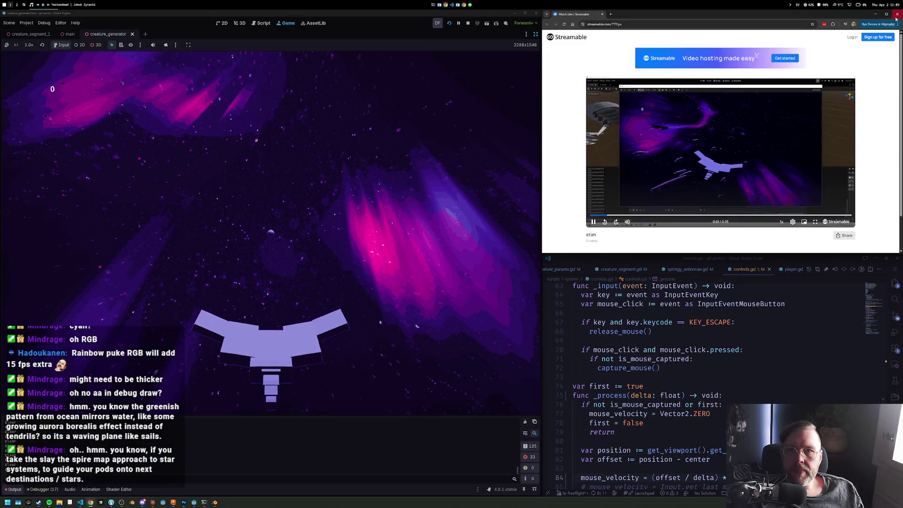
left_click(896, 14)
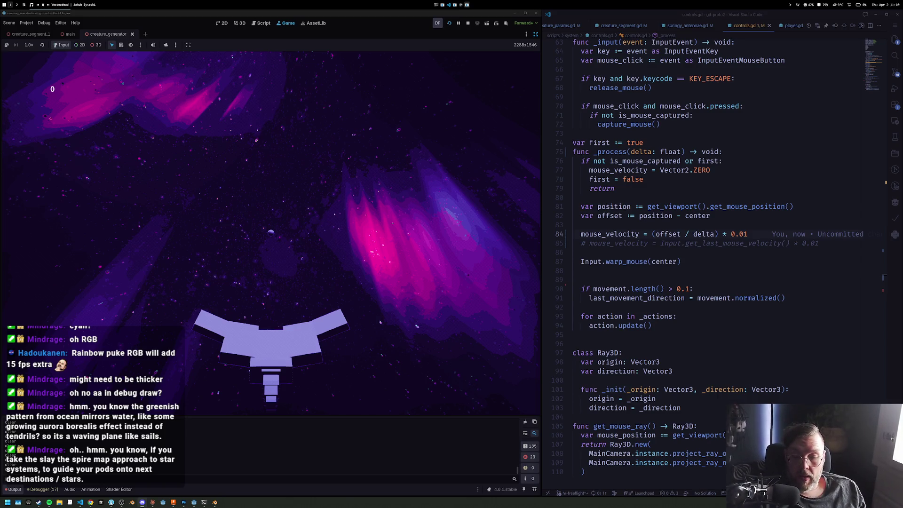
left_click(454, 134)
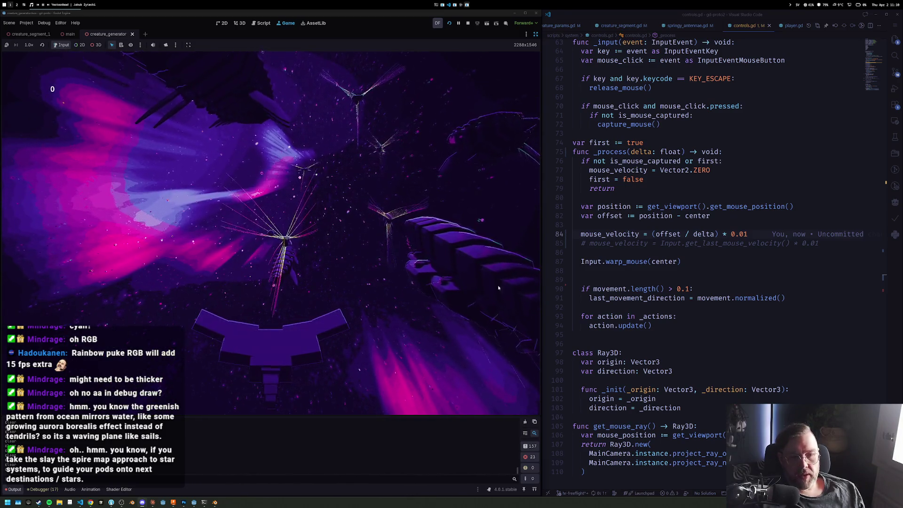
- Bring up creature_params.gd in the code editor beside the running game
left_click(580, 26)
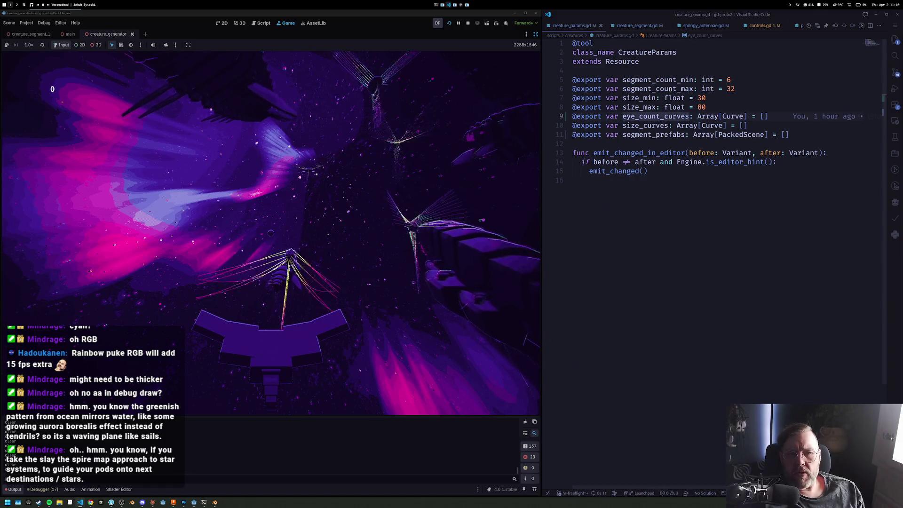
- Change the antenna lerp speed on line 36 of springy_antennae.gd from 4.0 to 1.5, test, then stop the game
left_click(703, 26)
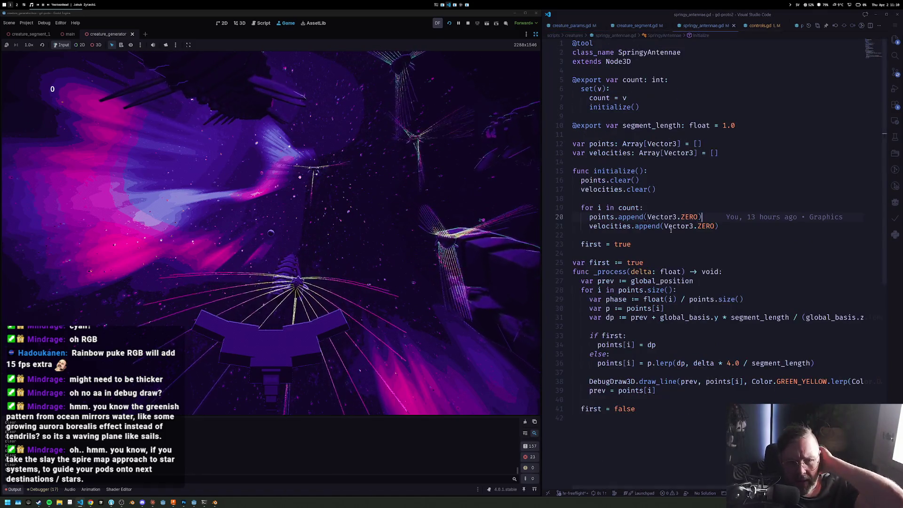
key("Down")
key("Down")
key("Down")
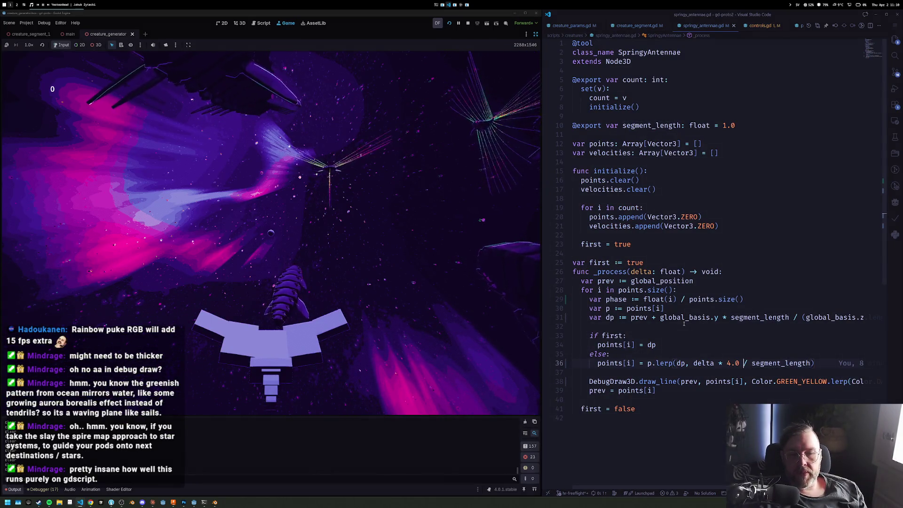
type("2")
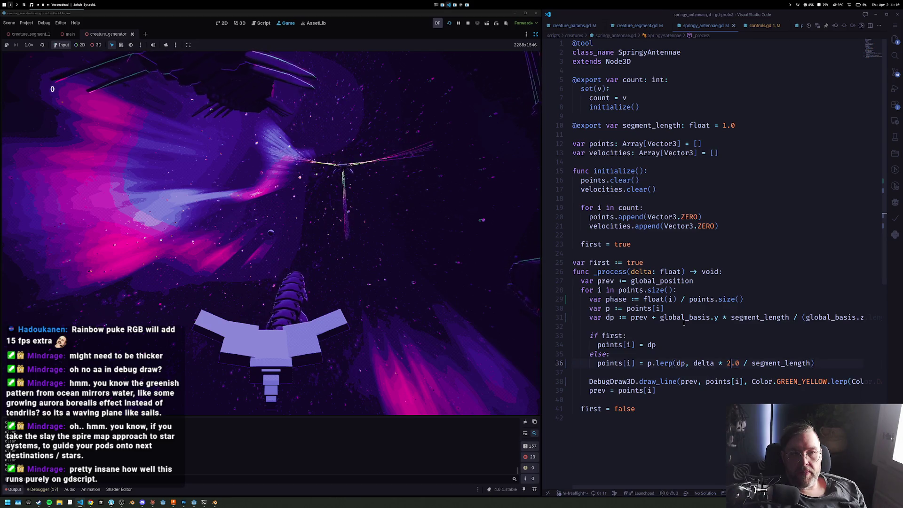
left_click(437, 228)
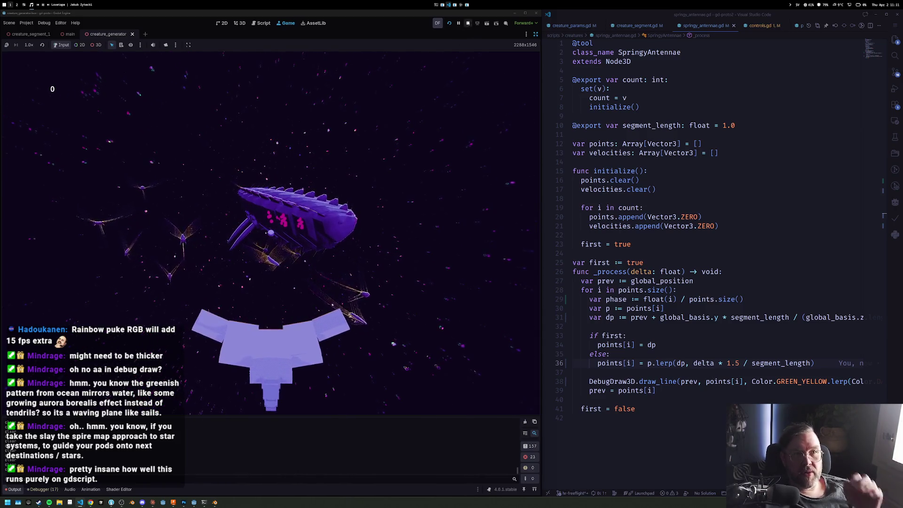
key("F8")
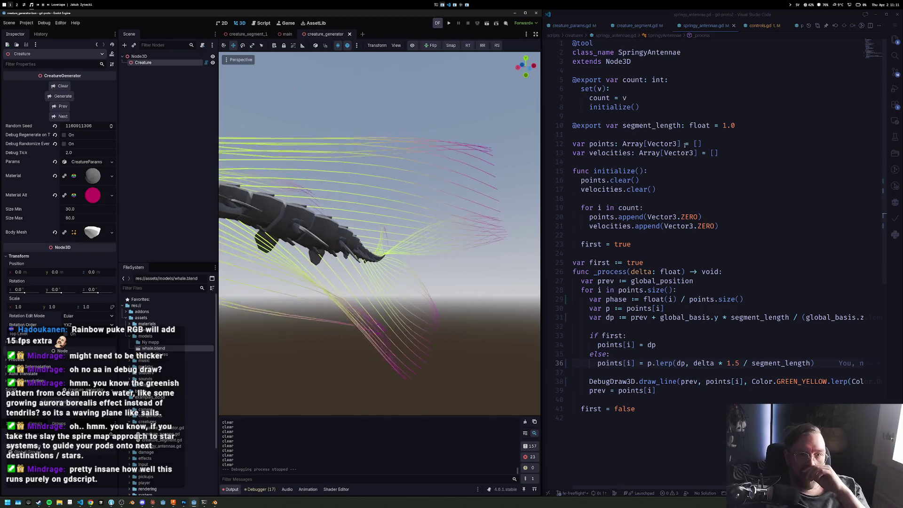
- Highlight the segment_length default, then turn on the starry preview environment and orbit around the creature
left_click_drag(681, 125, 737, 125)
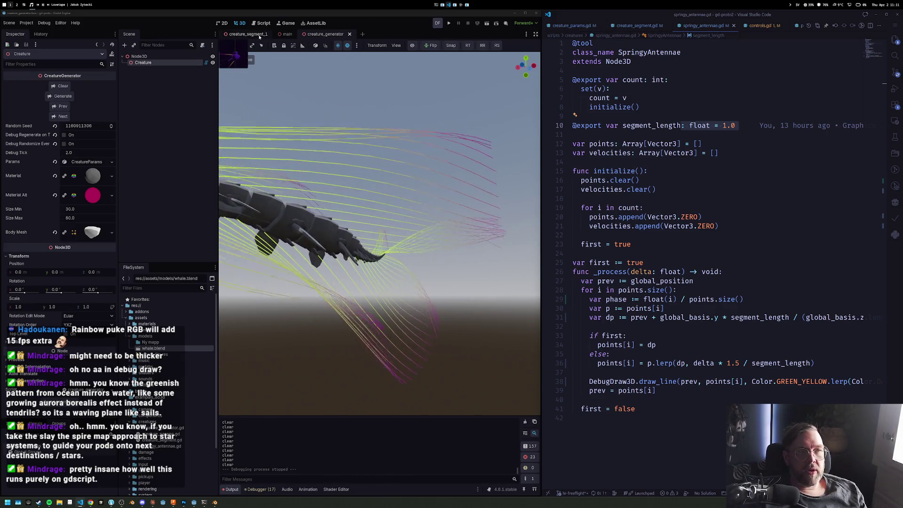
left_click(594, 43)
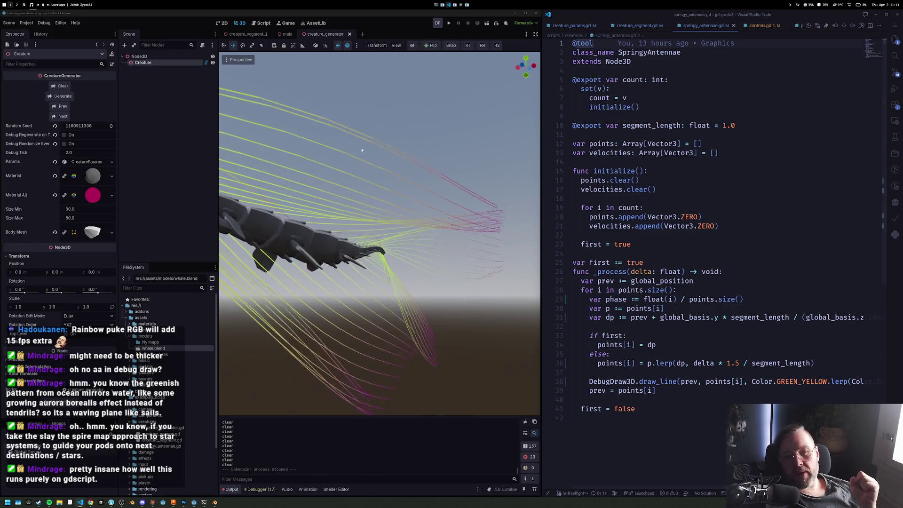
scroll(357, 164, "down", 4)
left_click(412, 45)
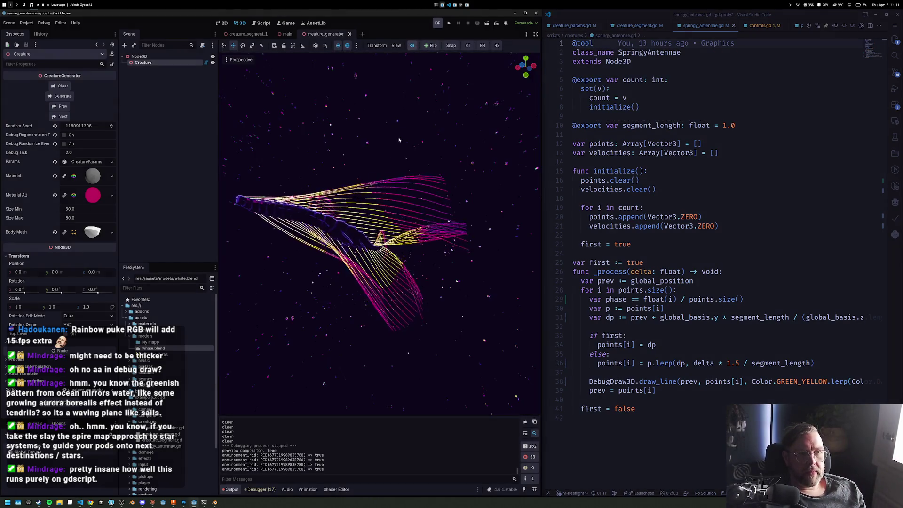
scroll(391, 185, "up", 3)
left_click_drag(390, 194, 535, 260)
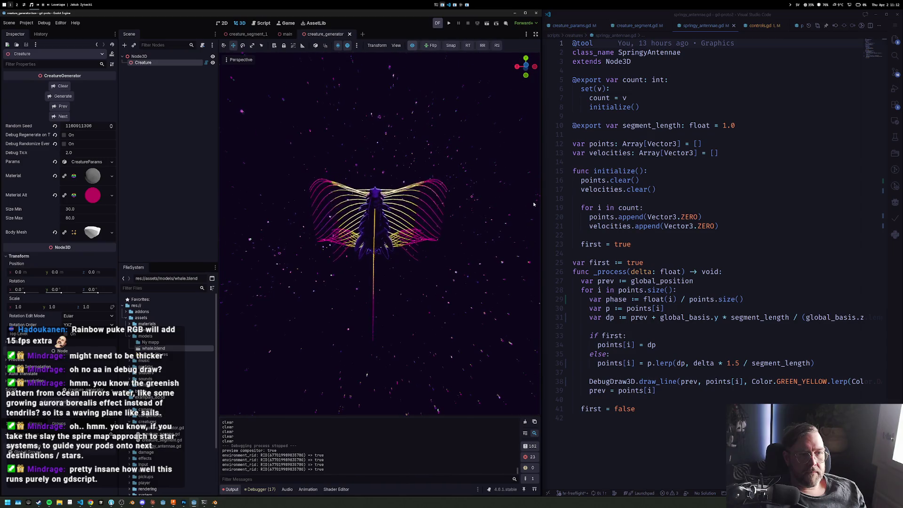
left_click_drag(532, 206, 452, 242)
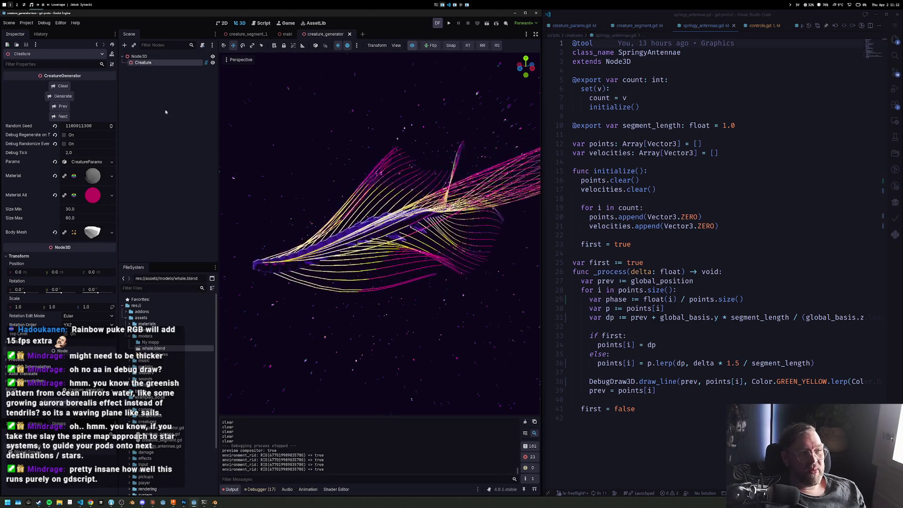
- Inspect the first SpringyAntennae node in creature_segment_1, return to creature_generator, and enter 25*30 in the launcher
left_click(249, 34)
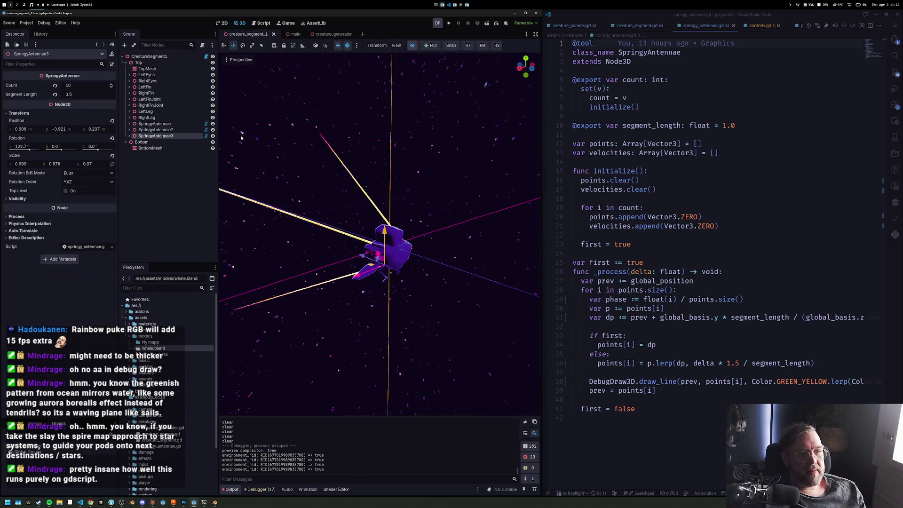
left_click(153, 125)
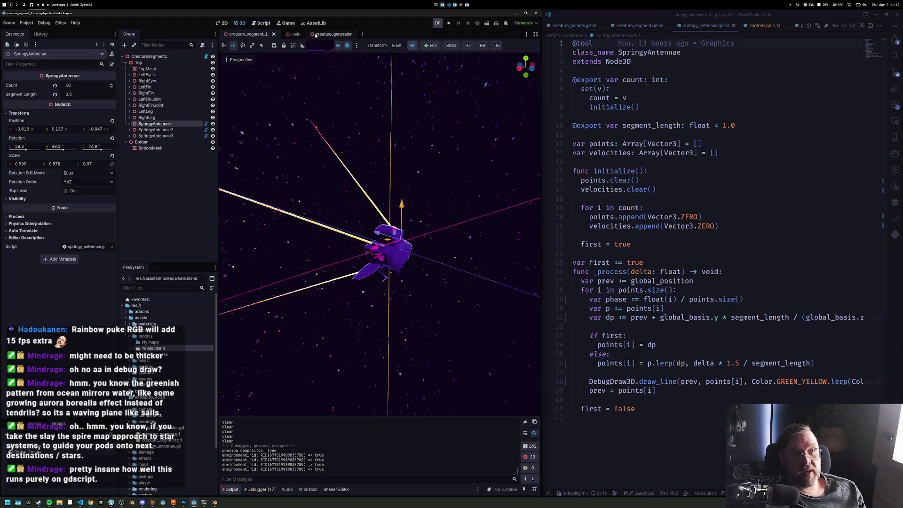
left_click(316, 35)
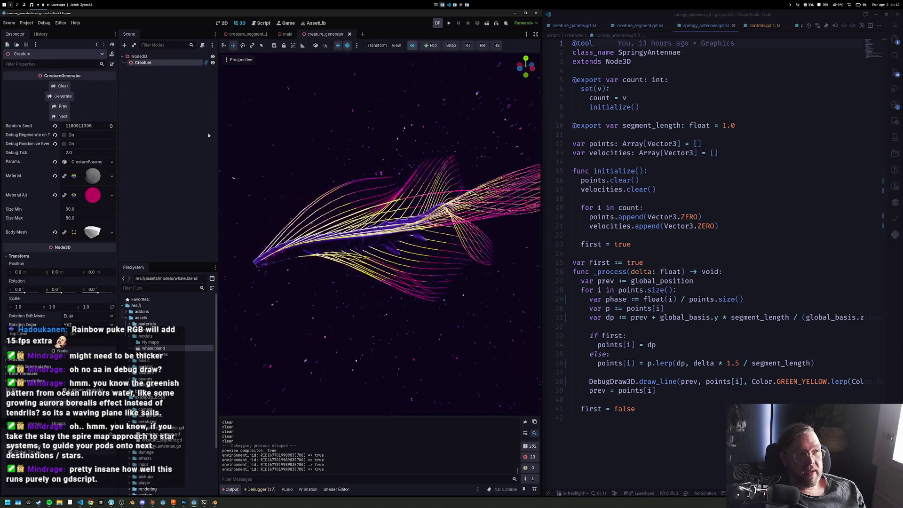
scroll(286, 208, "up", 3)
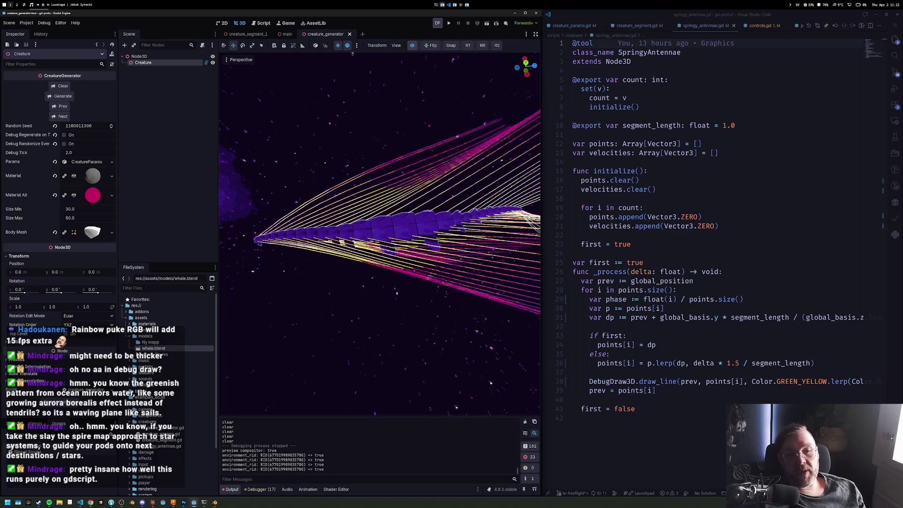
left_click_drag(263, 207, 231, 201)
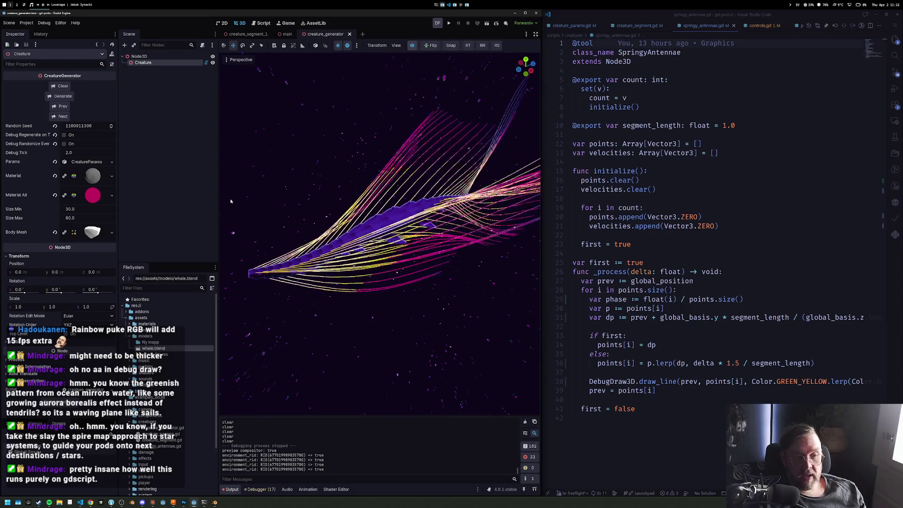
key("alt+space")
type("25")
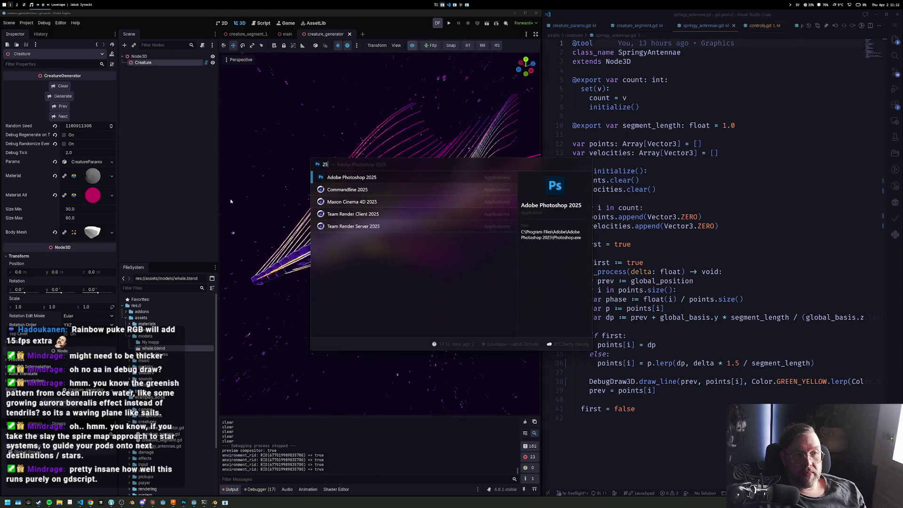
type("*30")
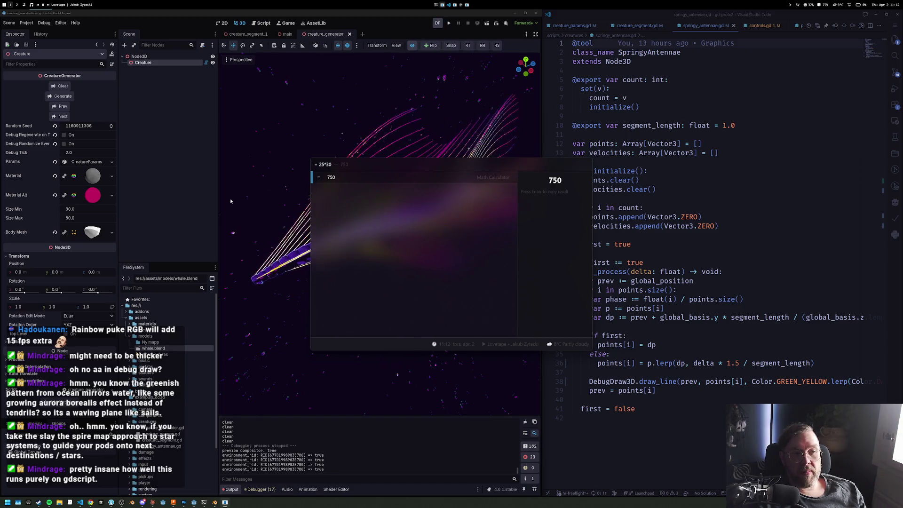
- Read the 750 result and close PowerToys Run
key("Escape")
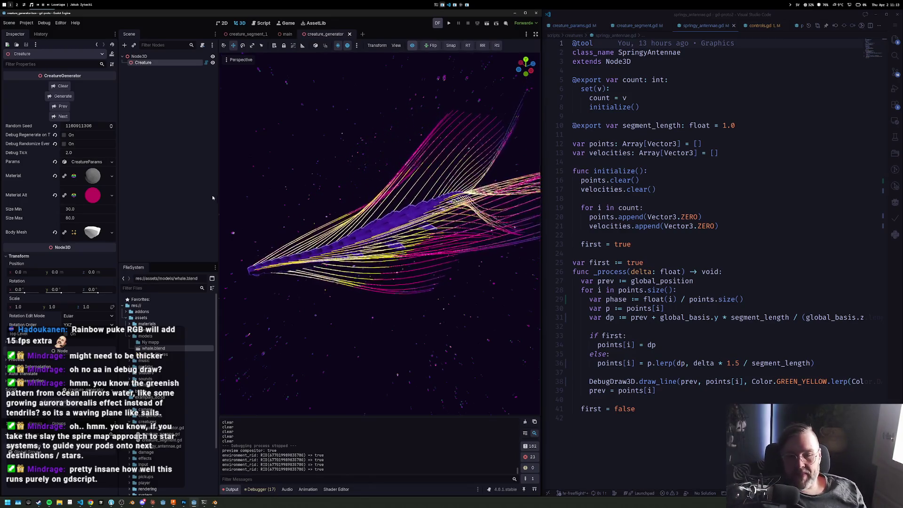
- Watch the yellow-to-magenta antenna lines from the front while checking the first-reset and 1.5 speed lines
left_click_drag(329, 155, 475, 149)
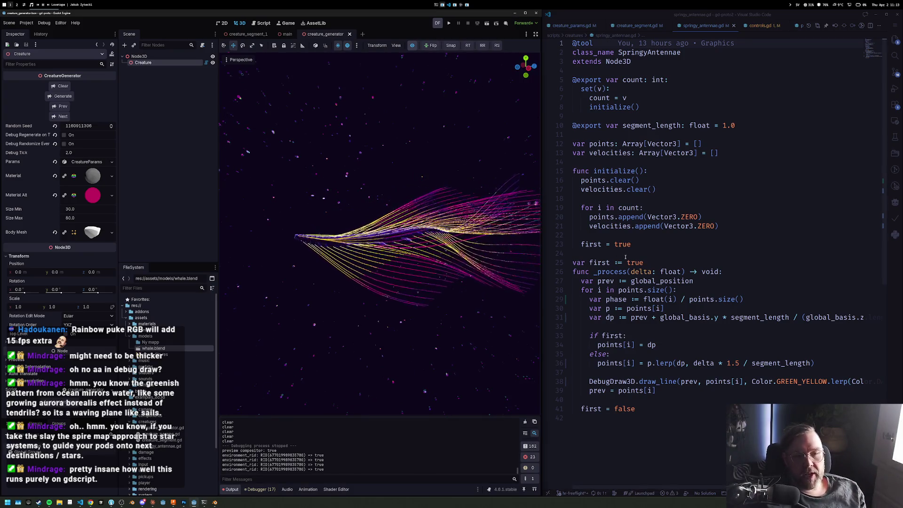
left_click(681, 251)
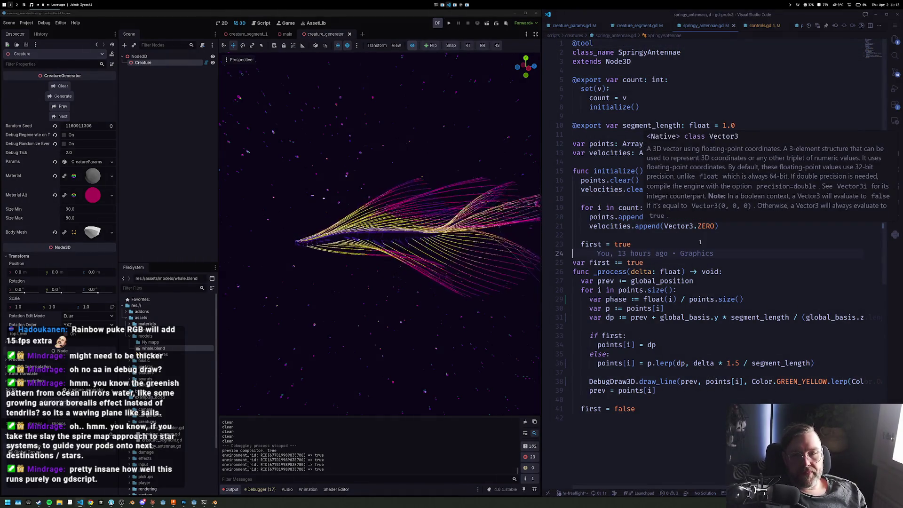
left_click(658, 247)
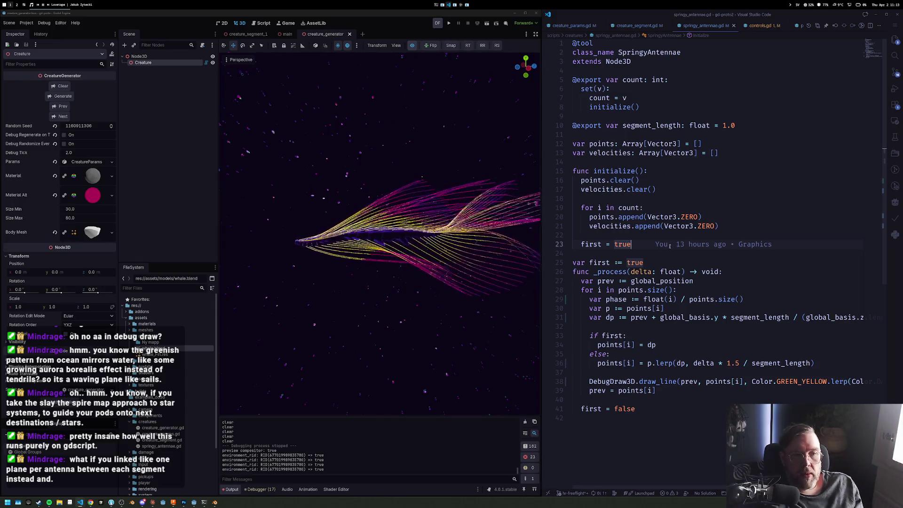
left_click_drag(409, 141, 423, 120)
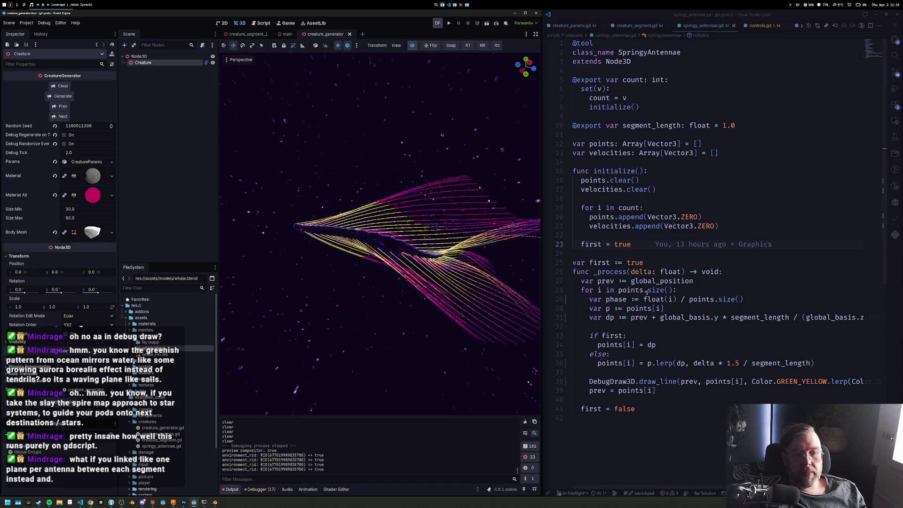
left_click(728, 363)
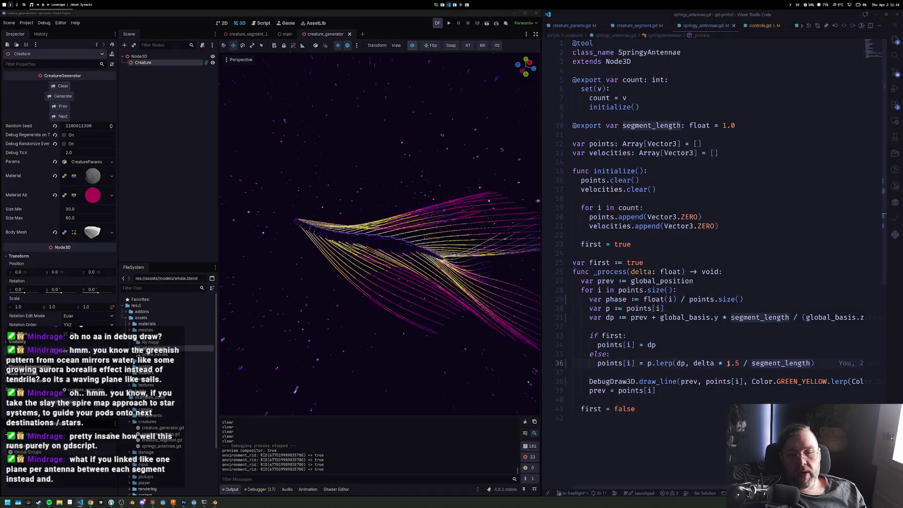
- Raise the antenna spacing factor on line 31 from 0.1 to 0.2 and orbit around the creature
key("Up")
key("Up")
key("Up")
key("End")
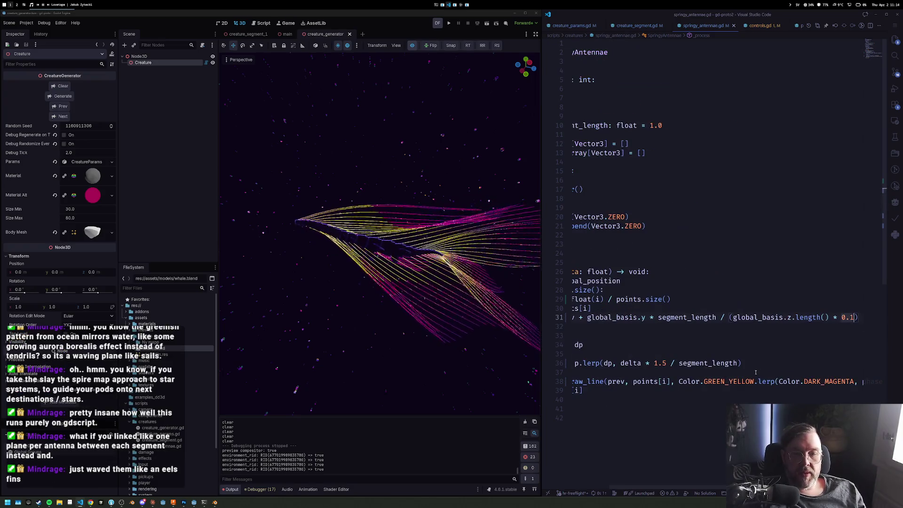
type("2")
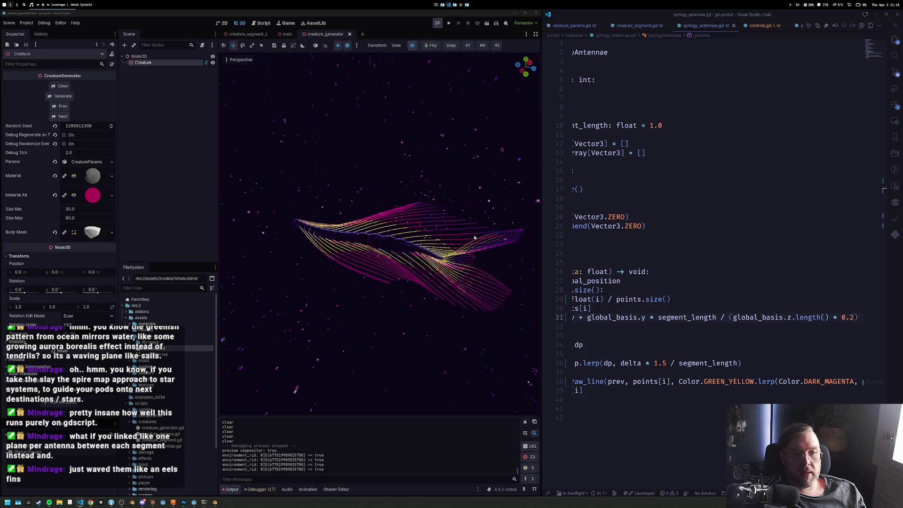
left_click_drag(473, 238, 484, 287)
left_click_drag(254, 281, 408, 263)
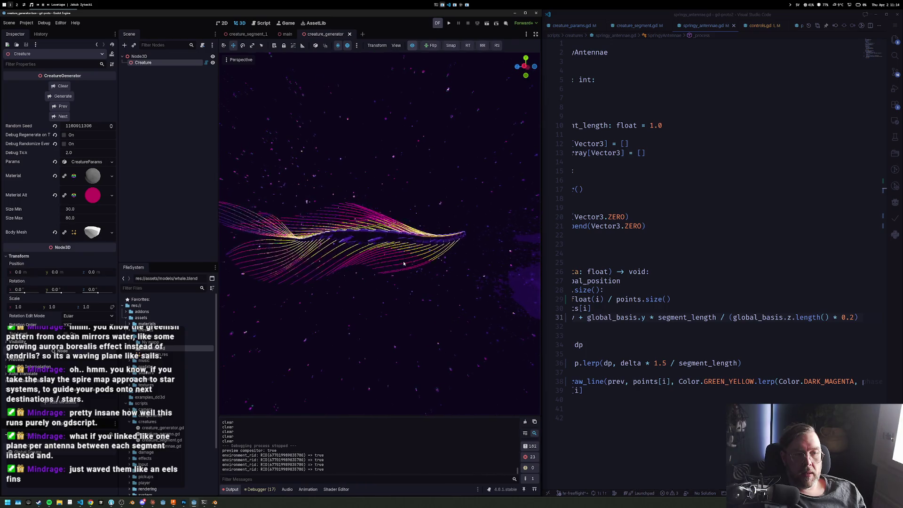
mouse_move(407, 263)
left_mouse_down()
mouse_move(304, 284)
mouse_move(517, 286)
mouse_move(422, 286)
mouse_move(422, 250)
left_mouse_up()
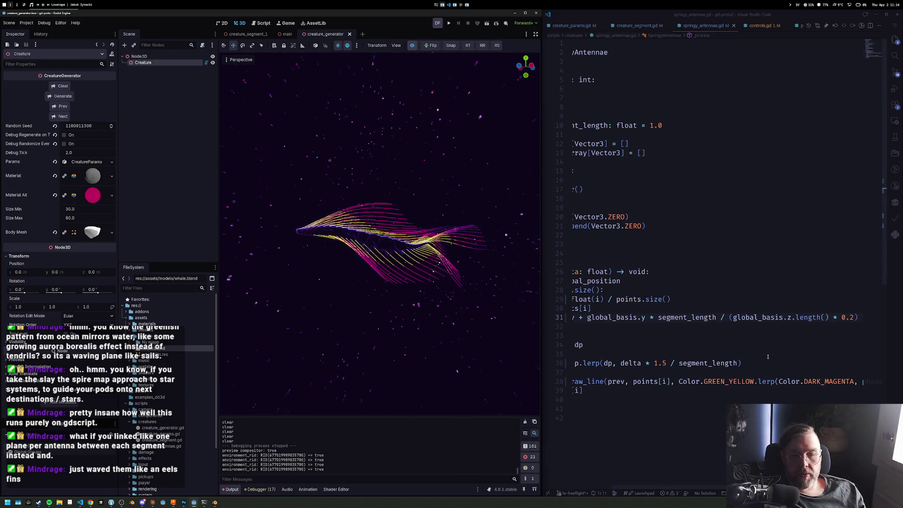
- Change the gradient start colour on line 38 from GREEN_YELLOW to GREEN and view the result
double_click(737, 382)
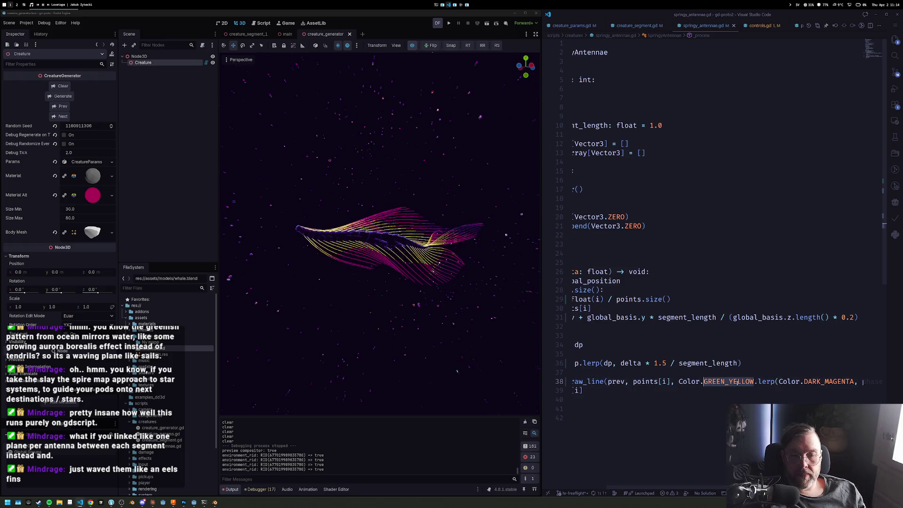
left_click(726, 382)
key("ctrl+Delete")
key("BackSpace")
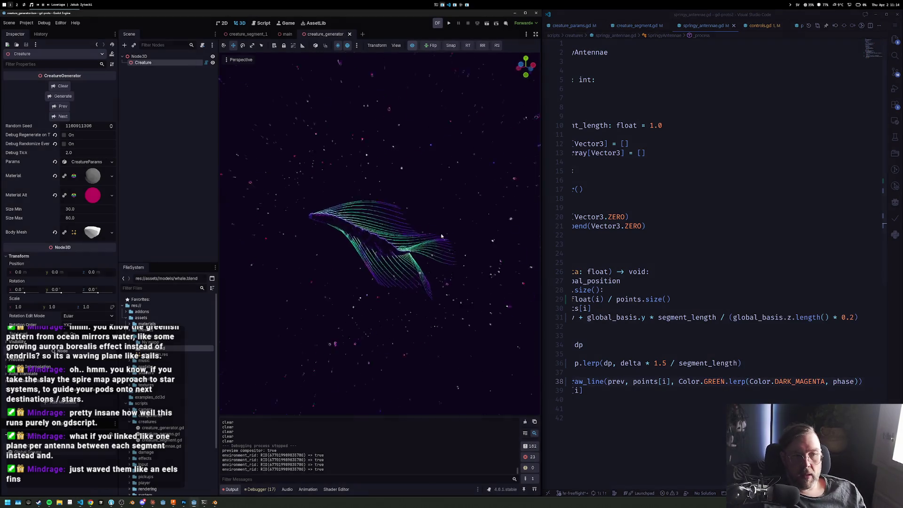
mouse_move(305, 226)
left_mouse_down()
mouse_move(252, 237)
mouse_move(297, 316)
mouse_move(414, 273)
mouse_move(347, 258)
mouse_move(404, 242)
left_mouse_up()
scroll(346, 258, "up", 2)
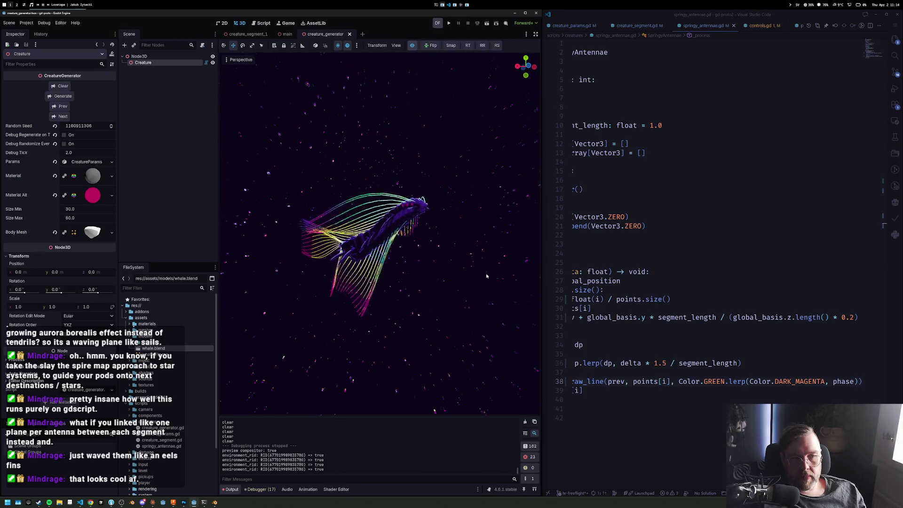
left_click_drag(486, 276, 477, 260)
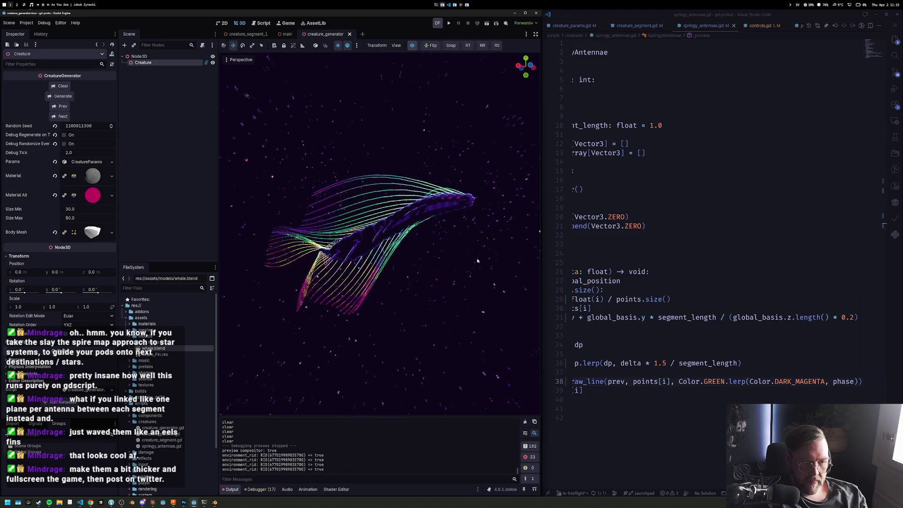
mouse_move(439, 286)
left_mouse_down()
mouse_move(392, 290)
mouse_move(350, 312)
mouse_move(315, 358)
mouse_move(288, 356)
left_mouse_up()
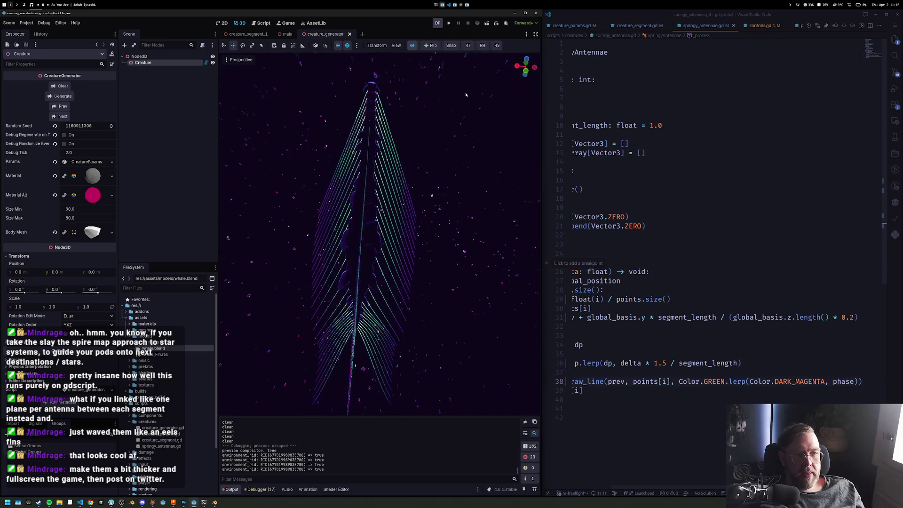
left_click_drag(462, 147, 454, 241)
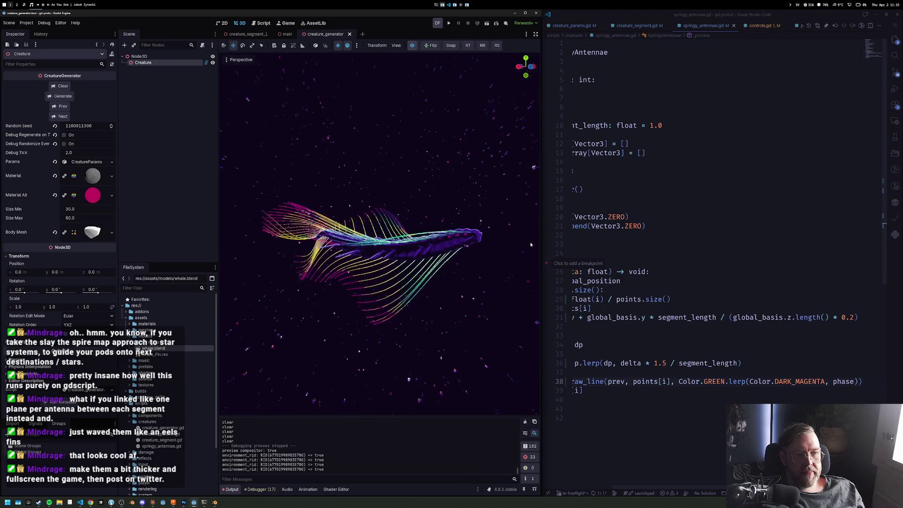
left_click_drag(531, 244, 244, 244)
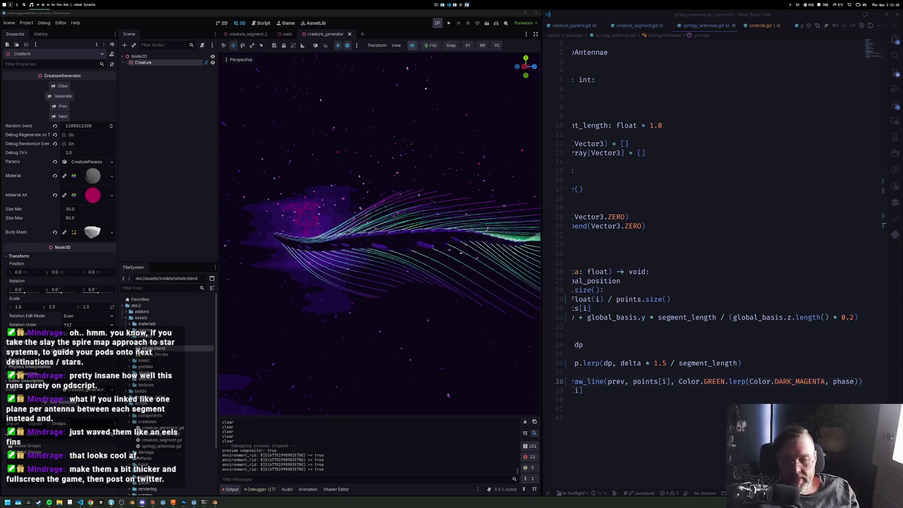
scroll(243, 245, "down", 3)
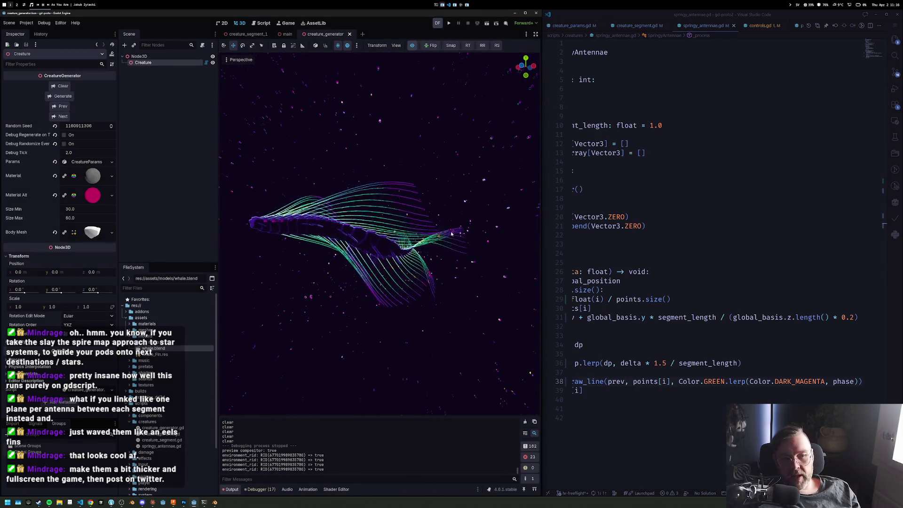
left_click(412, 46)
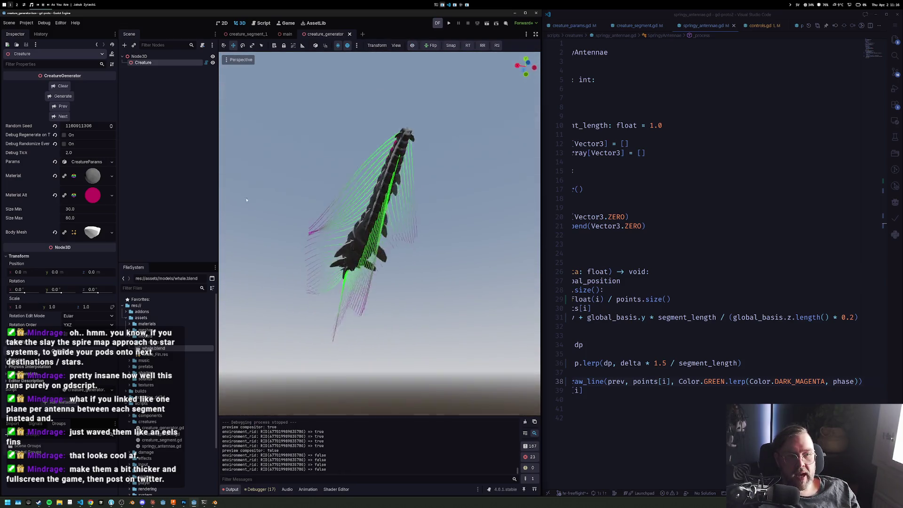
- Turn the space preview backdrop back on and orbit closer to the creature's antennae
left_click(412, 46)
mouse_move(469, 138)
left_mouse_down()
mouse_move(219, 204)
mouse_move(402, 237)
left_mouse_up()
scroll(402, 236, "up", 6)
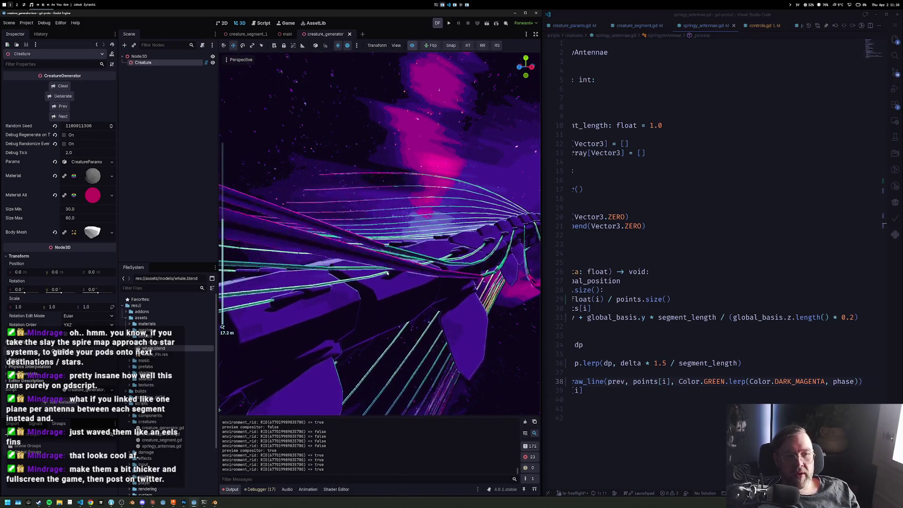
left_click_drag(387, 273, 427, 236)
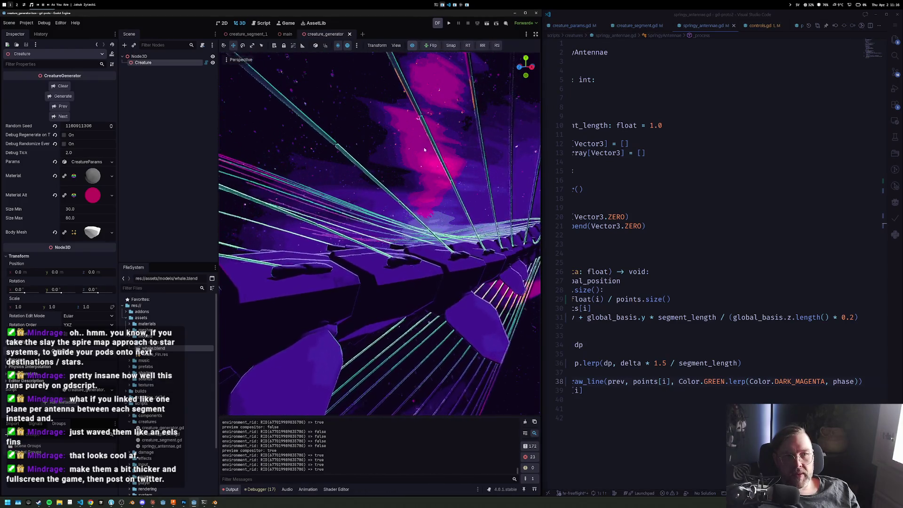
- Switch the backdrop off to the default grey sky and look along the creature's spine
left_click(411, 45)
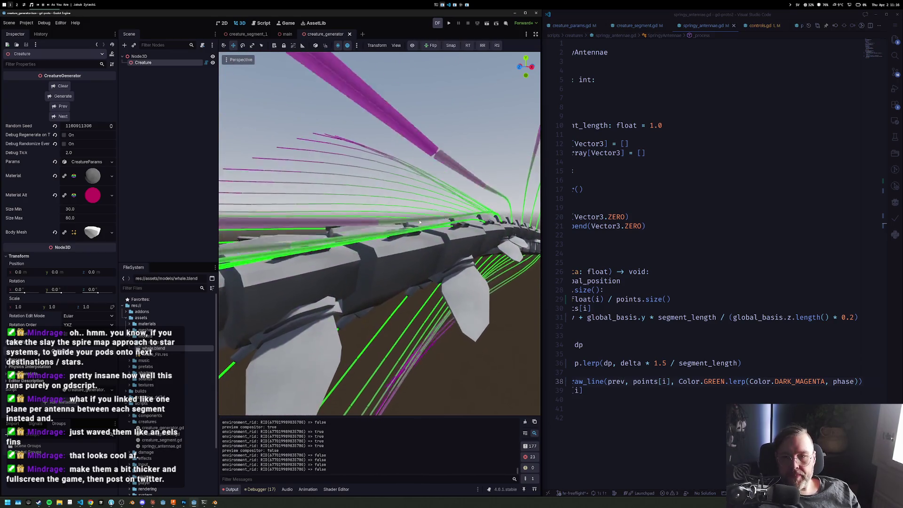
mouse_move(396, 239)
left_mouse_down()
mouse_move(461, 275)
mouse_move(264, 241)
left_mouse_up()
scroll(264, 241, "down", 3)
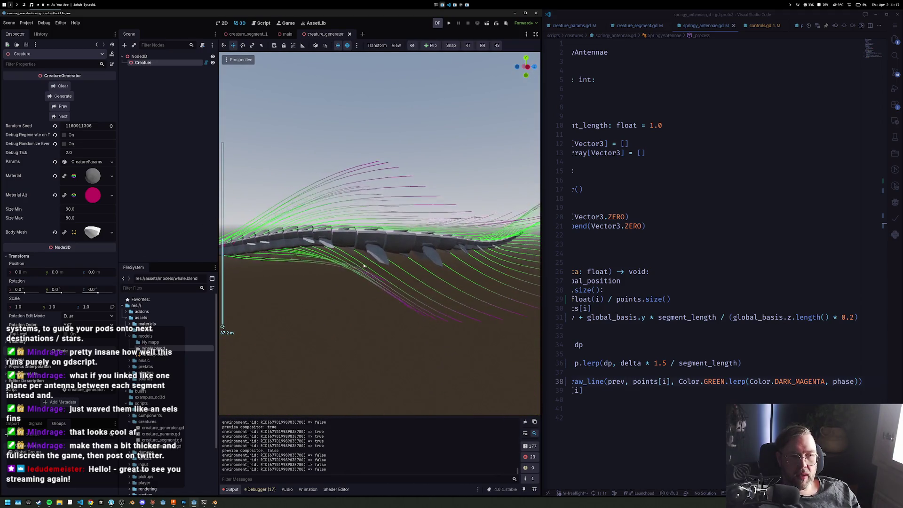
mouse_move(385, 268)
left_mouse_down()
mouse_move(416, 274)
mouse_move(427, 244)
left_mouse_up()
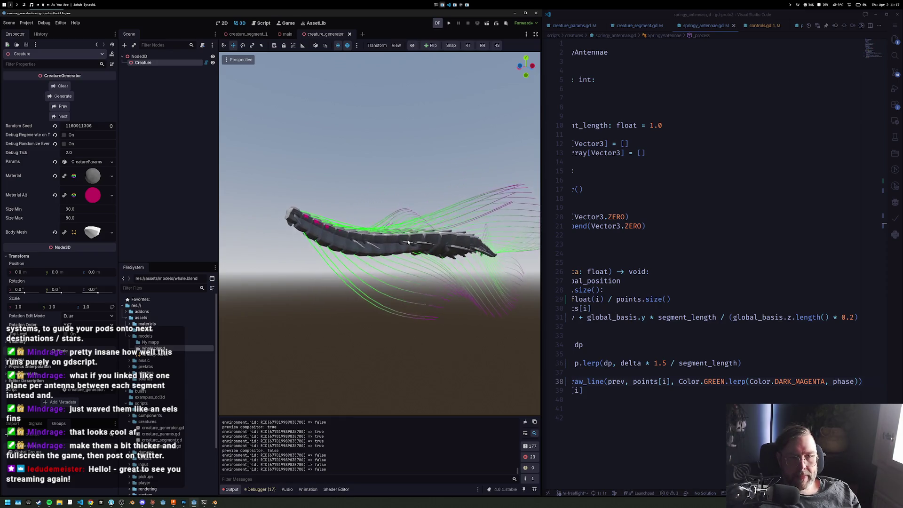
scroll(678, 303, "left", 2)
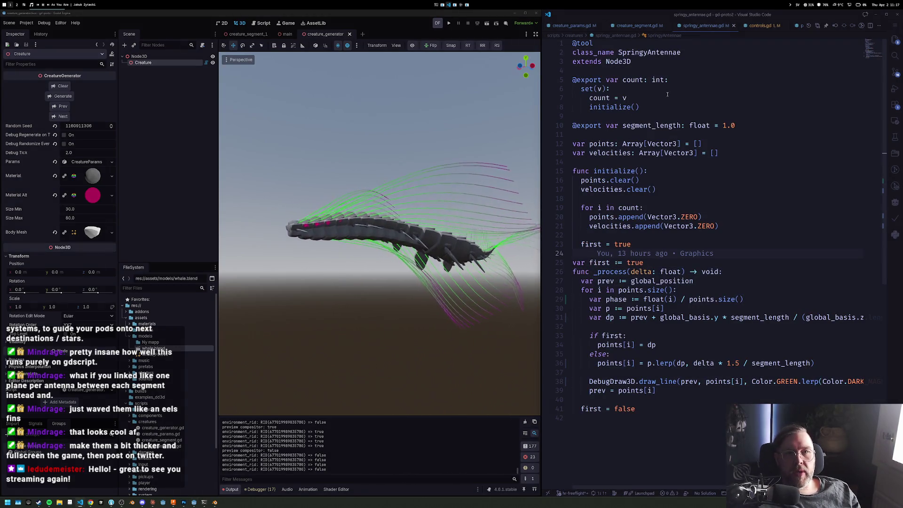
- In creature_params.gd, duplicate the segment_prefabs export line, then undo the duplicate
key("ctrl+Page_Up")
key("ctrl+Page_Up")
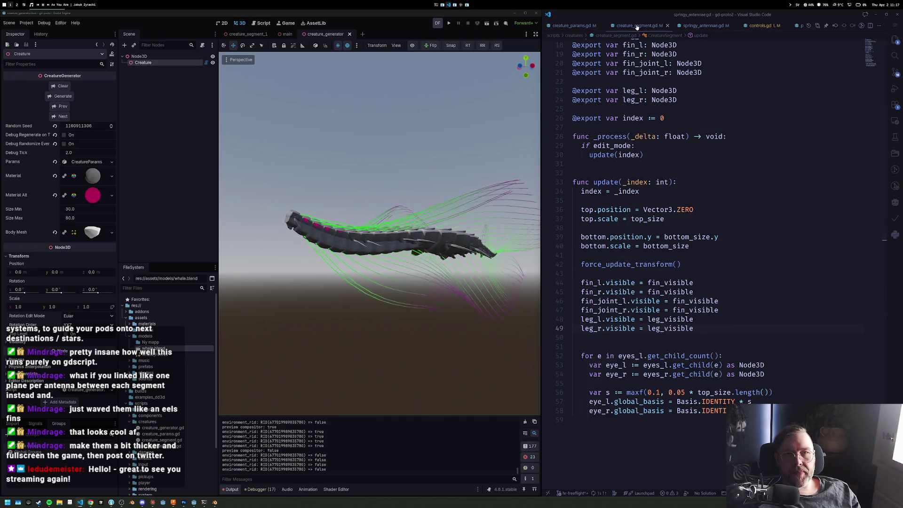
left_click(708, 137)
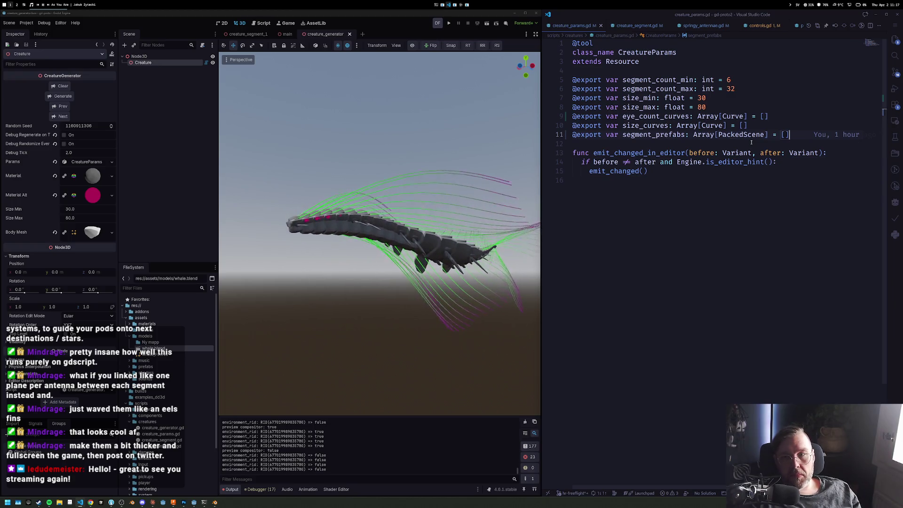
key("shift+alt+Down")
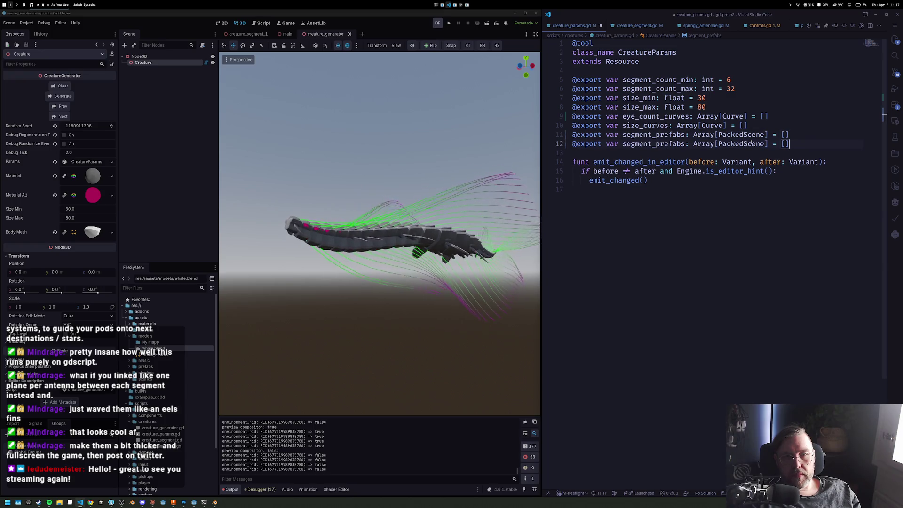
key("ctrl+z")
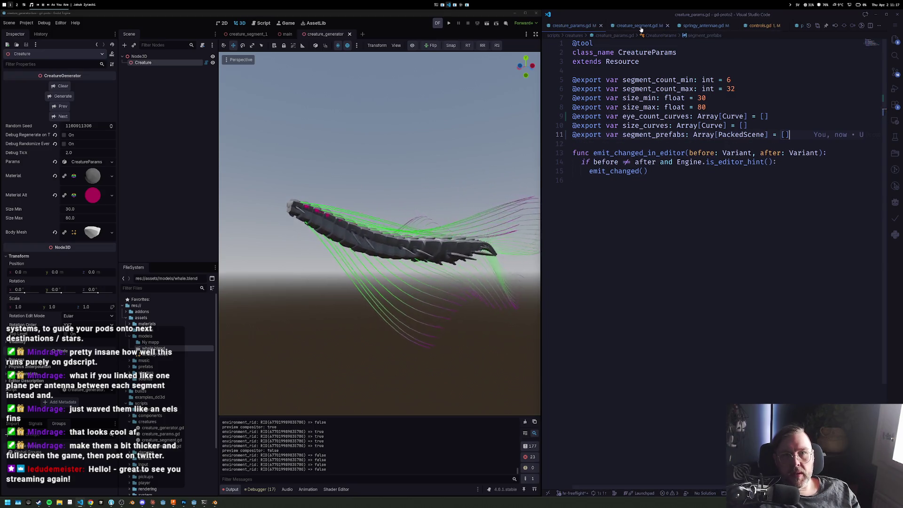
left_click(646, 25)
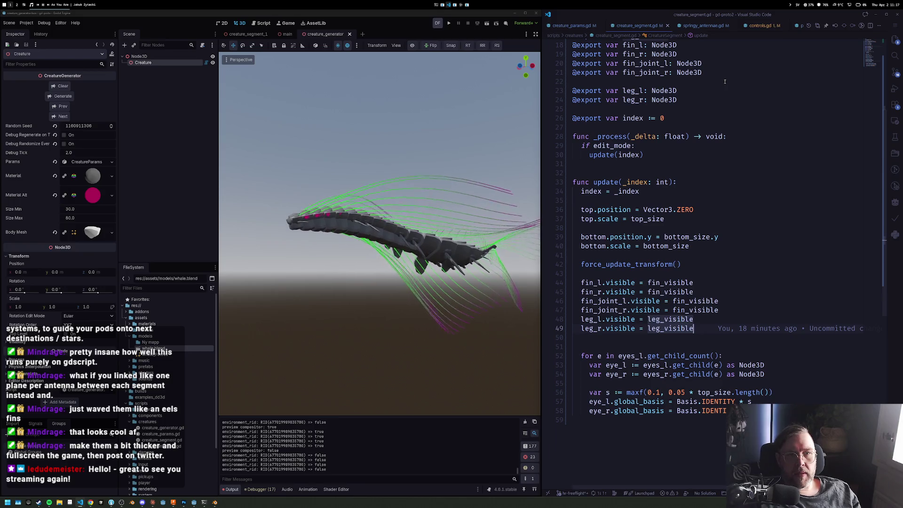
scroll(724, 81, "up", 6)
left_click(814, 98)
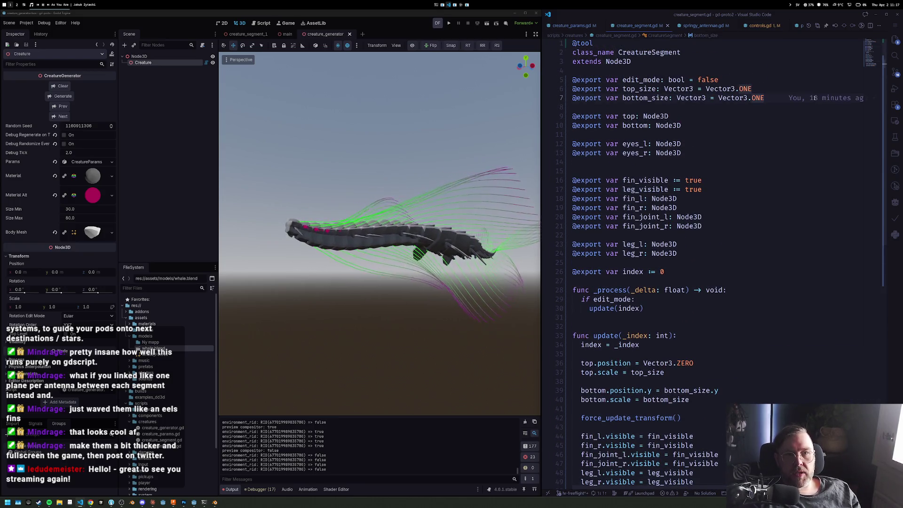
key("Return")
type("@export var ")
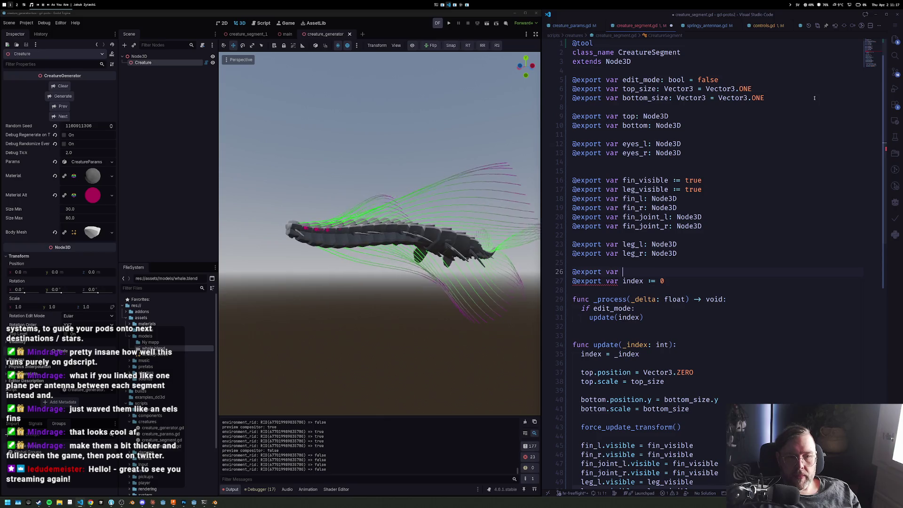
type("antennae:")
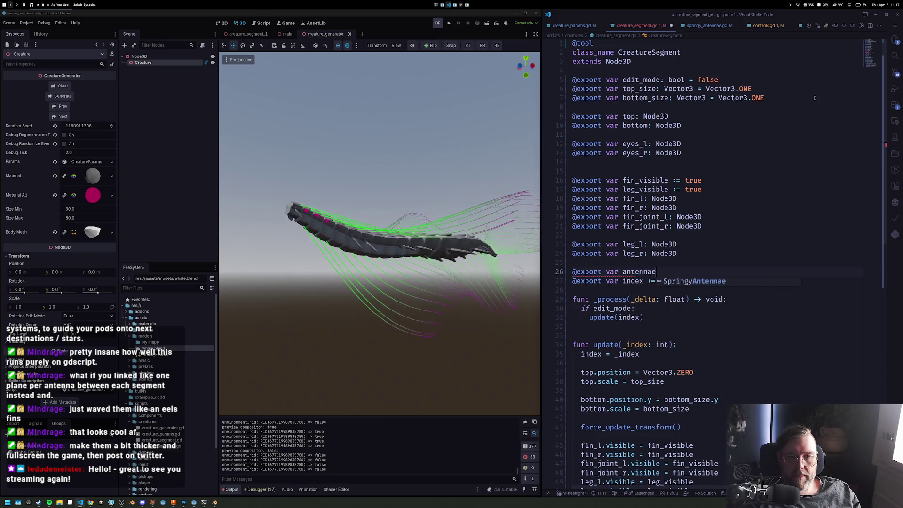
type("Array[")
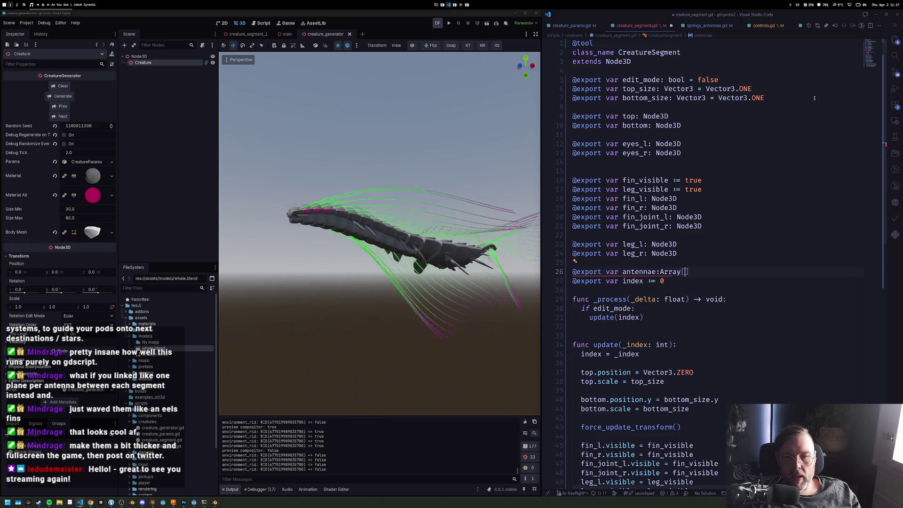
type("SpringyAntennae")
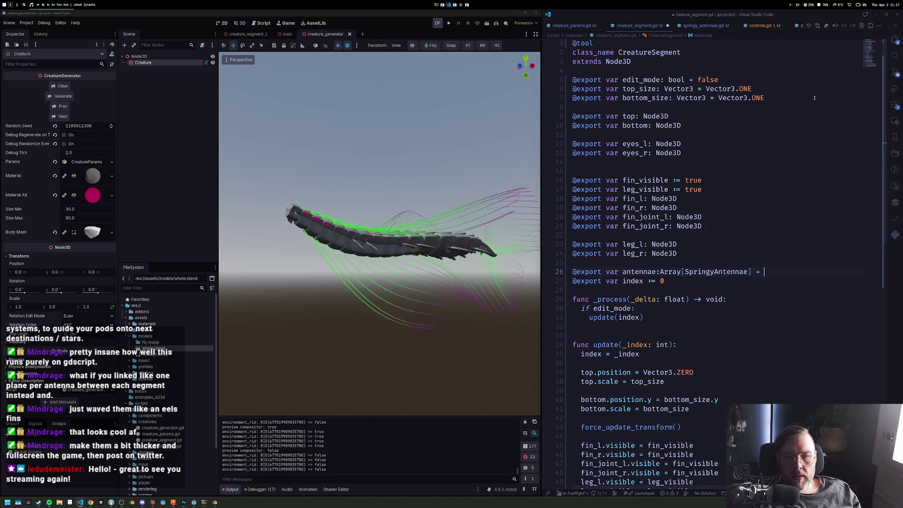
key("Return")
key("Up")
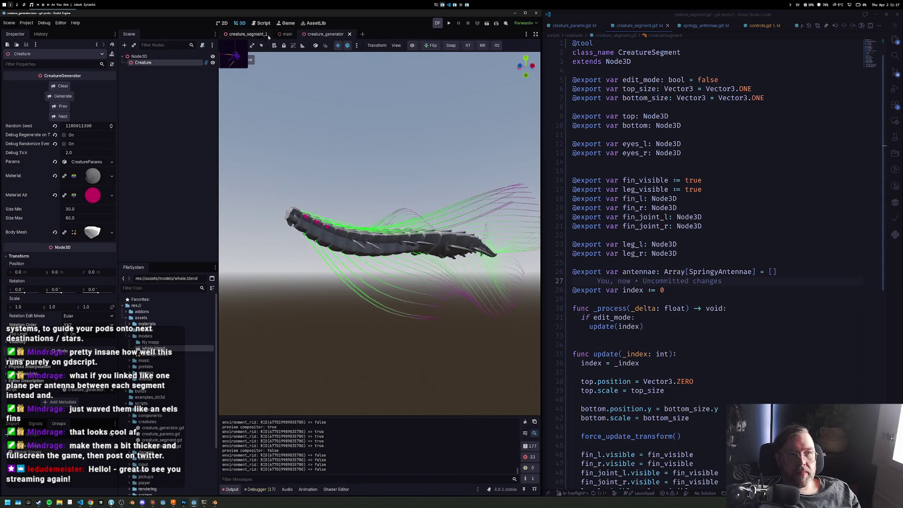
- In creature_segment_1, drag the SpringyAntennae node into the root's Antennae array
left_click(252, 36)
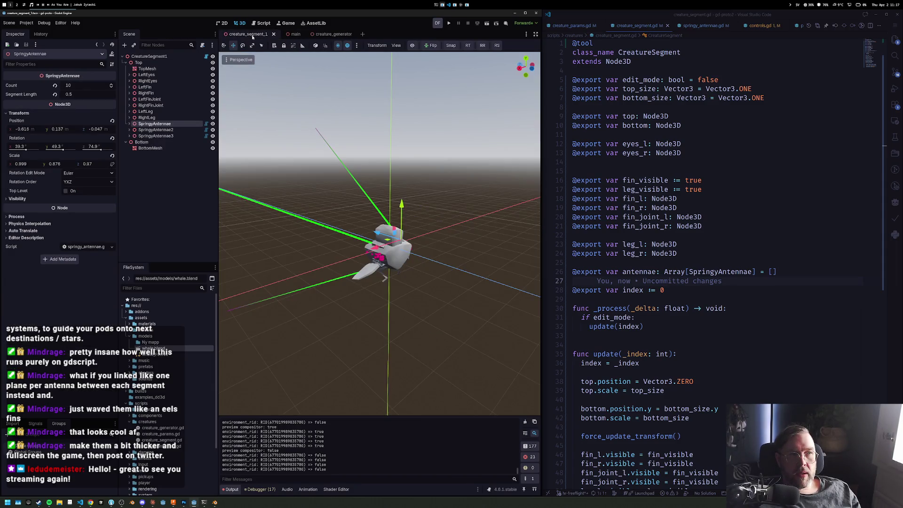
left_click(165, 57)
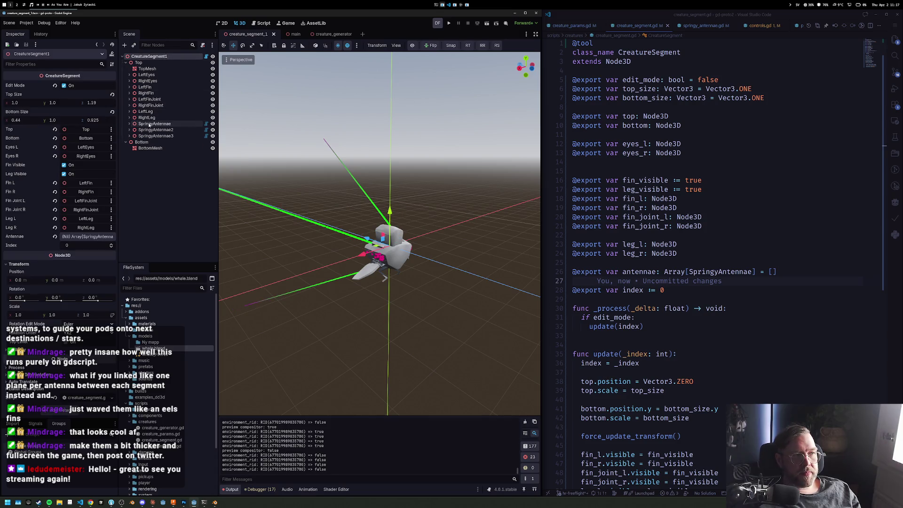
mouse_move(148, 124)
left_mouse_down()
mouse_move(108, 214)
mouse_move(82, 238)
left_mouse_up()
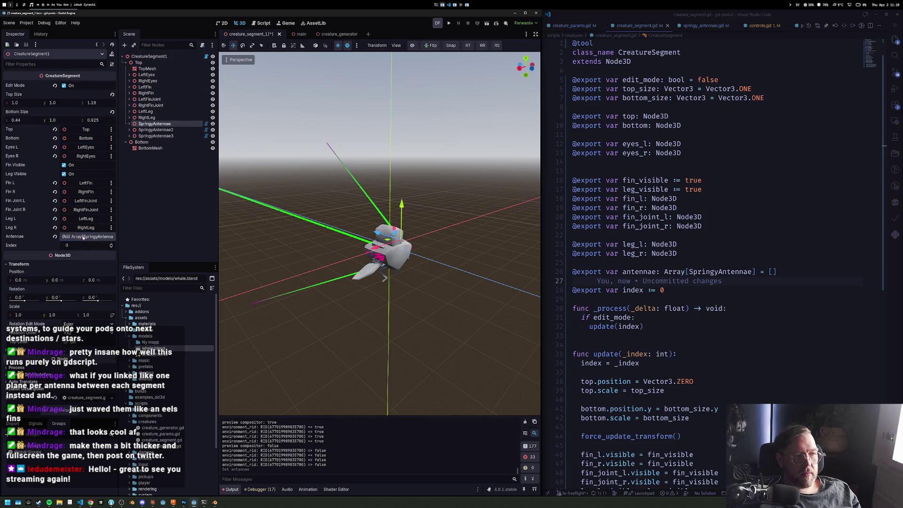
left_click(52, 237)
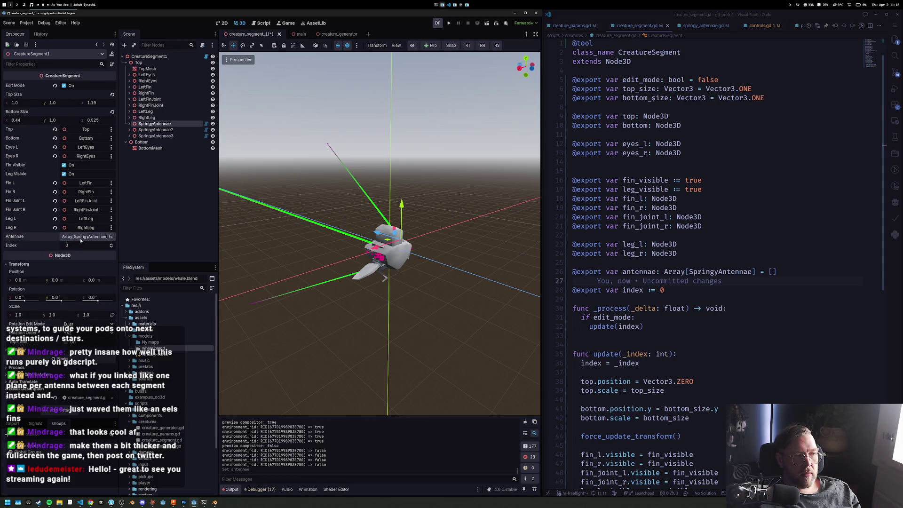
left_click_drag(86, 232, 93, 237)
- Rename the three antennae SpringyAntennaeL, SpringyAntennaeR and SpringyAntennaeM, then save the scene
left_click(169, 125)
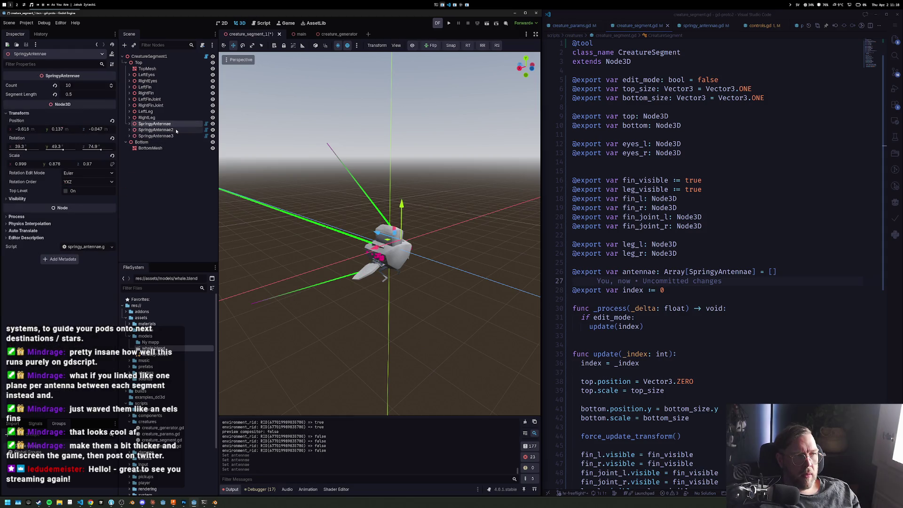
type("L")
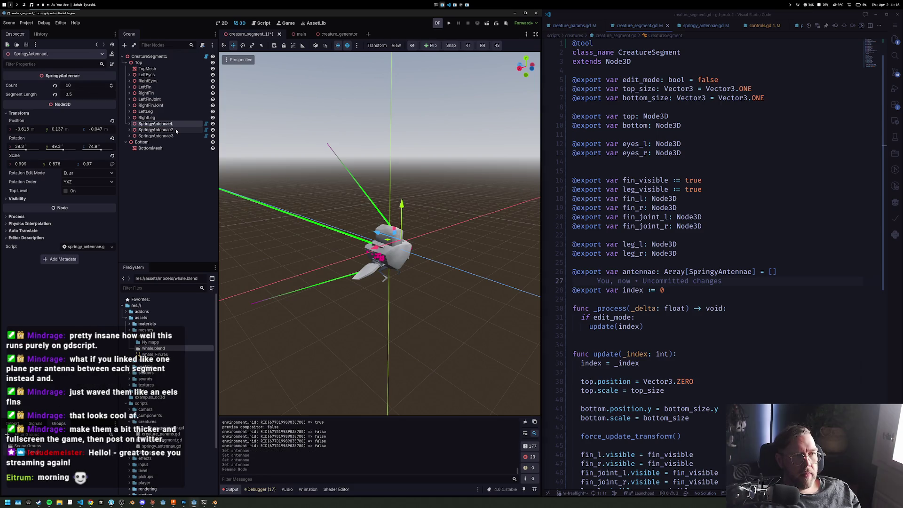
double_click(176, 129)
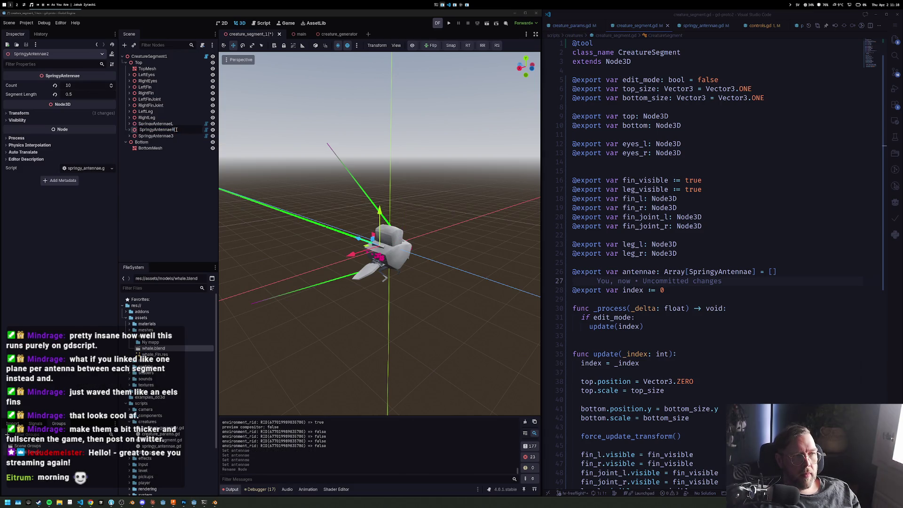
key("Return")
key("Down")
key("F2")
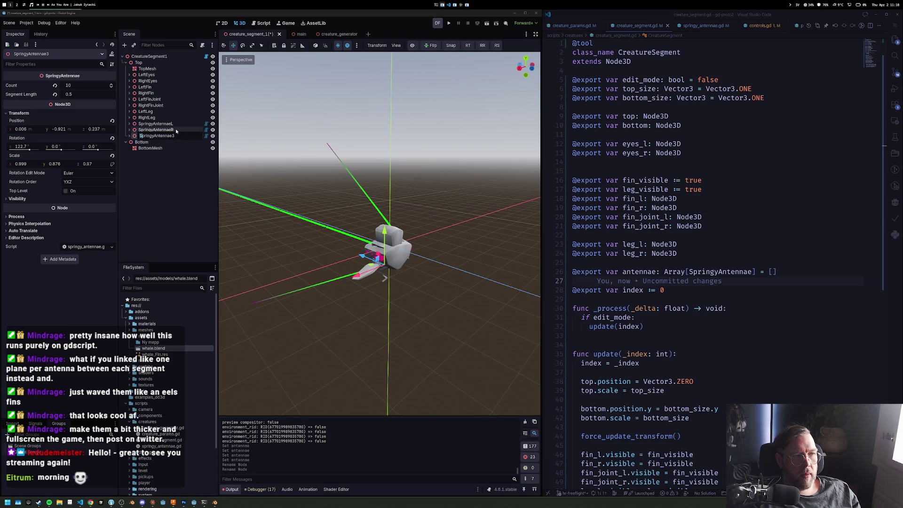
type("M")
key("Return")
key("ctrl+s")
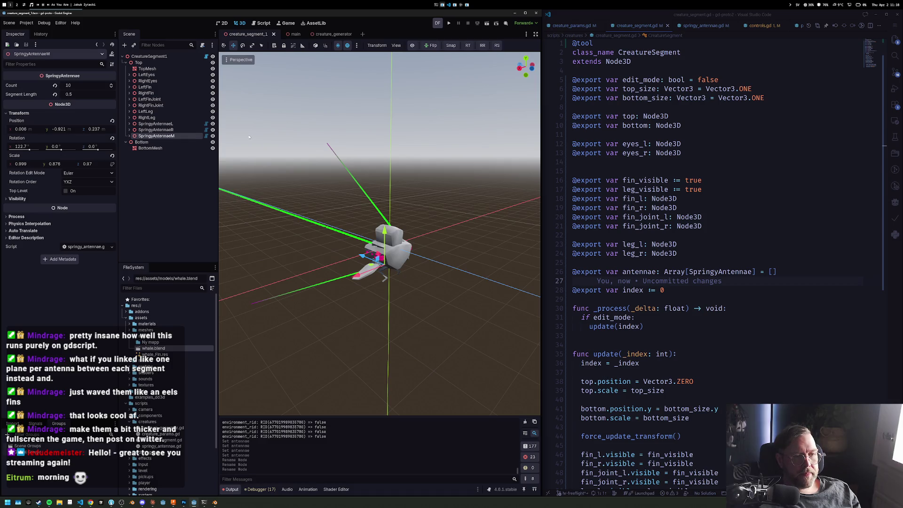
- Confirm the segment root's Antennae array holds the three nodes, widening the Inspector panel
mouse_move(249, 137)
left_mouse_down()
mouse_move(458, 180)
mouse_move(347, 193)
left_mouse_up()
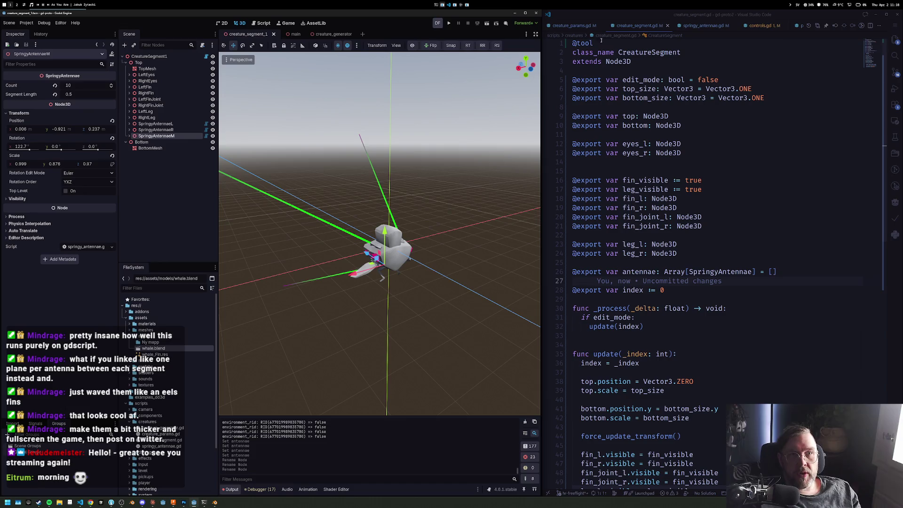
left_click(695, 27)
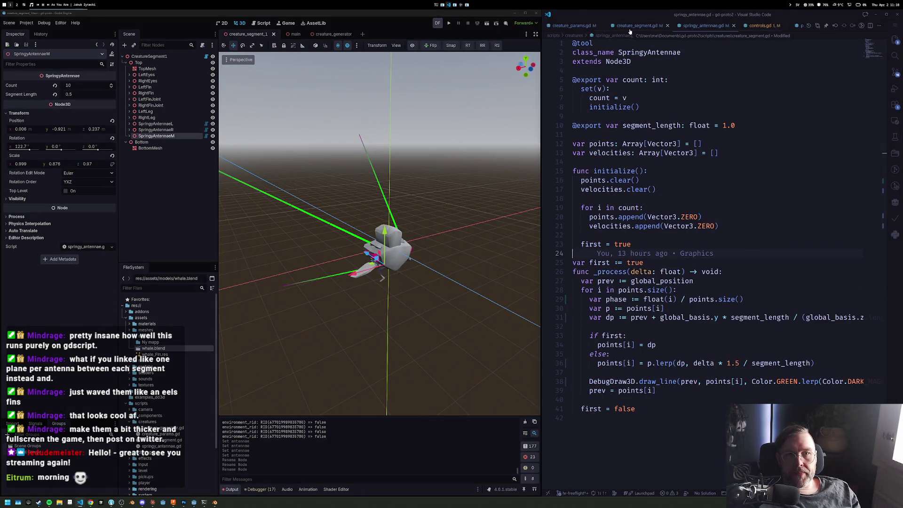
left_click(257, 94)
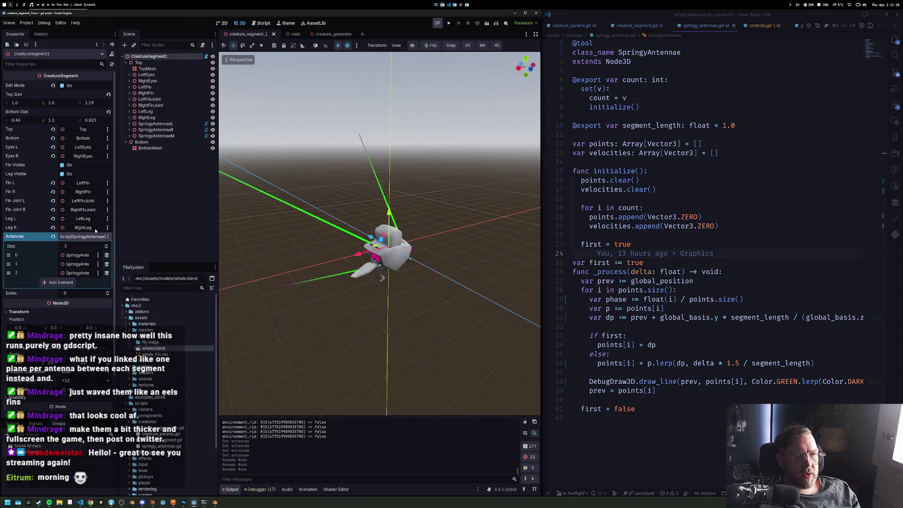
left_click_drag(118, 249, 151, 249)
left_click(690, 267)
- Write a loop over segment.antennae that calls queue_free() on each antenna
type("for antennae i")
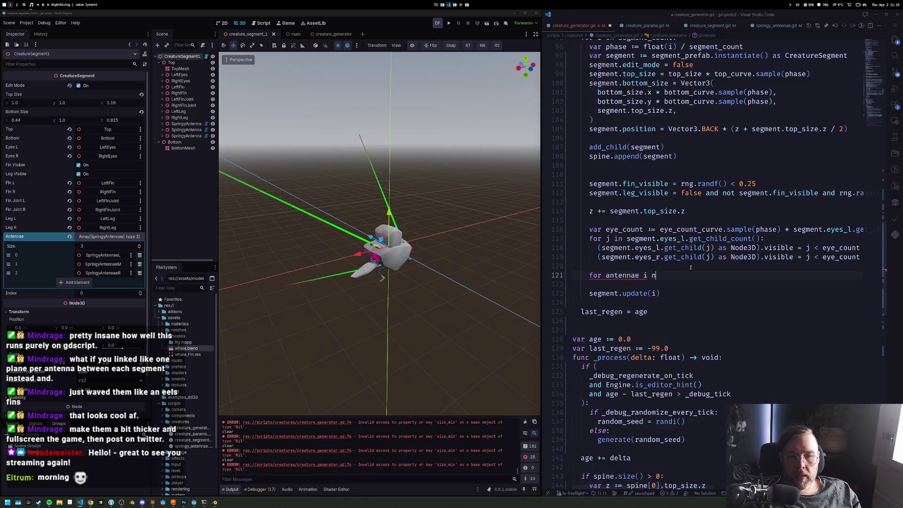
type("n")
type(" segment.ane")
key("Tab")
type(":")
key("Return")
type("ante")
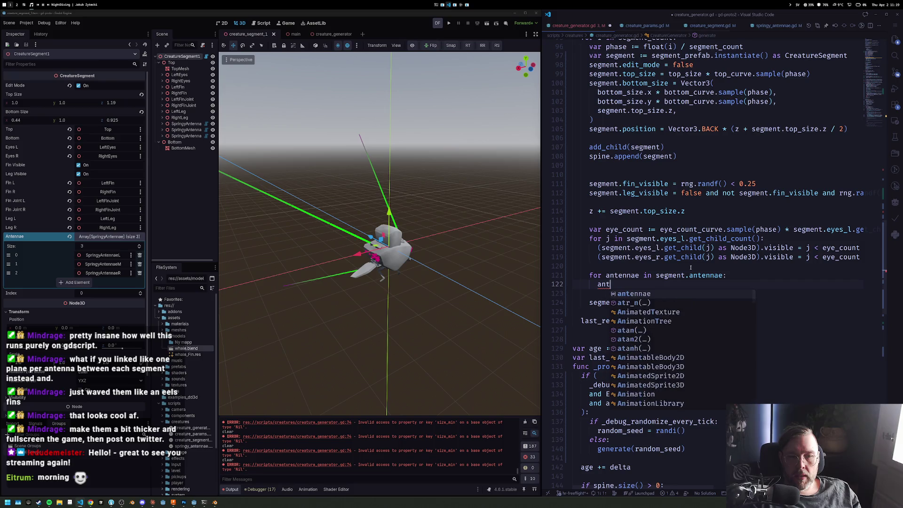
key("Tab")
type(".que")
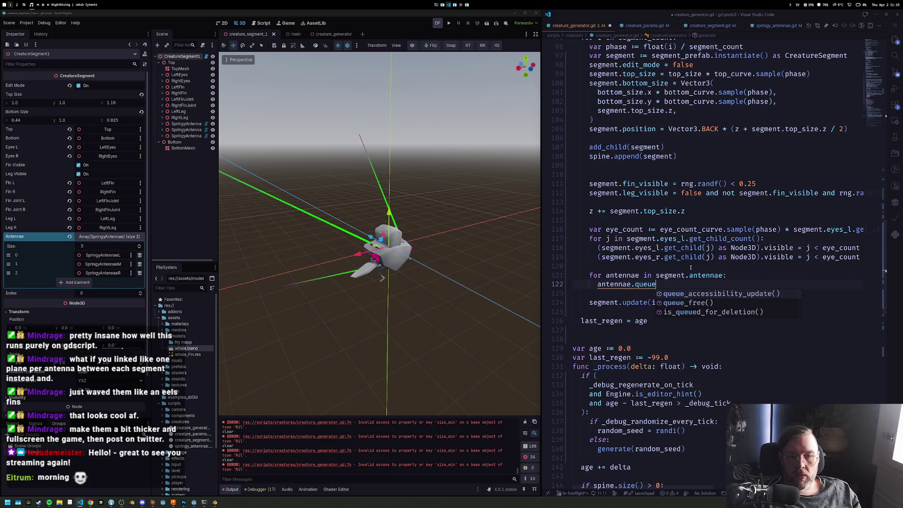
- Regenerate the creature in Godot and turn on Debug Regenerate on Tick
left_click(334, 34)
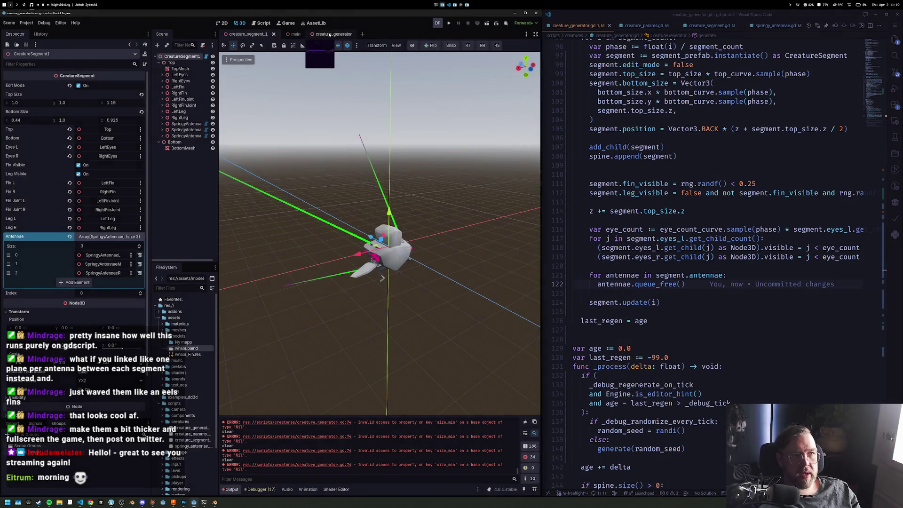
left_click(83, 99)
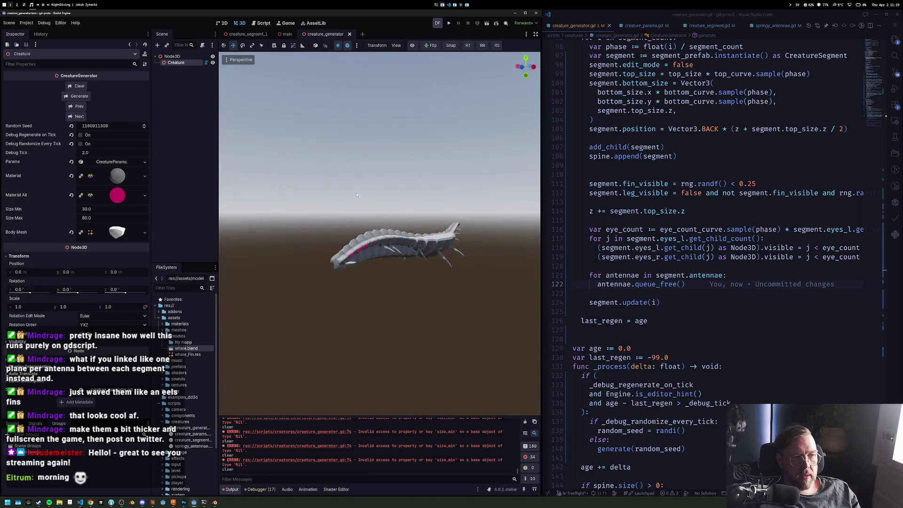
left_click(674, 312)
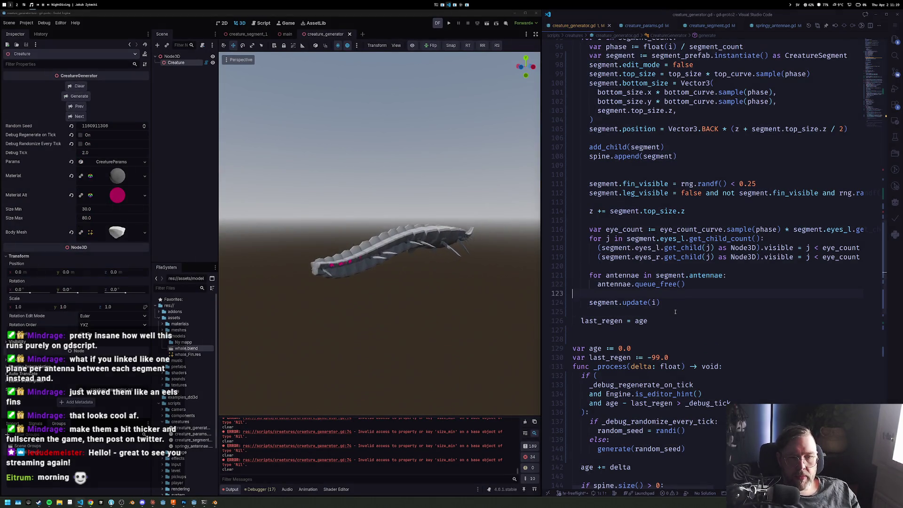
left_click(86, 137)
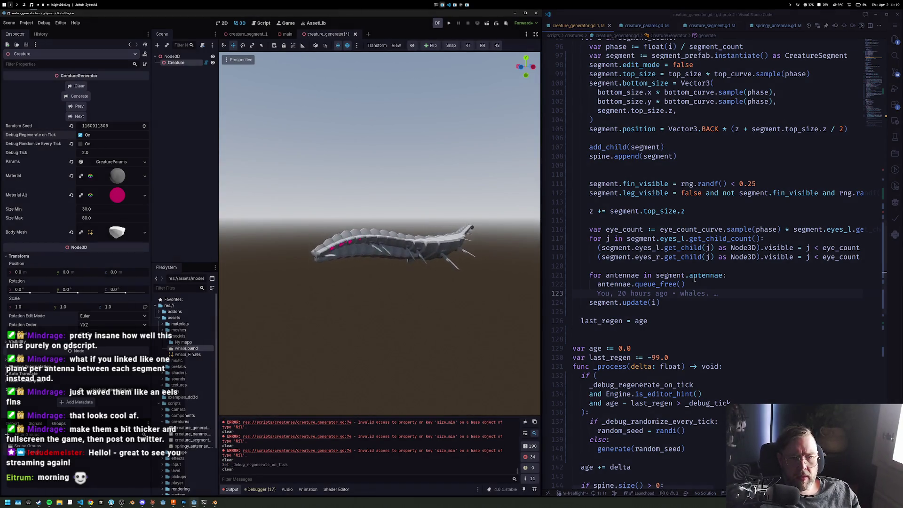
left_click(694, 280)
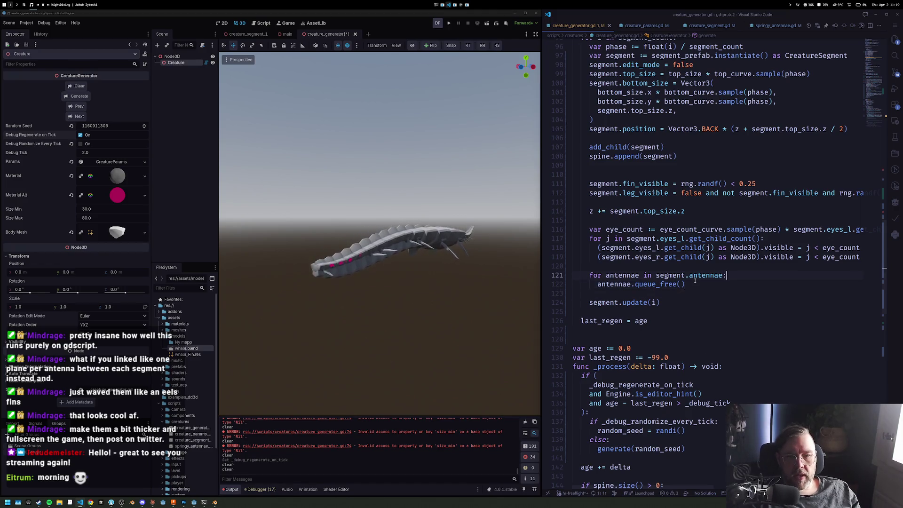
- Wrap the antennae loop in 'if rng.randf() < 0.78:' and indent it underneath
key("ctrl+shift+Return")
type("if ")
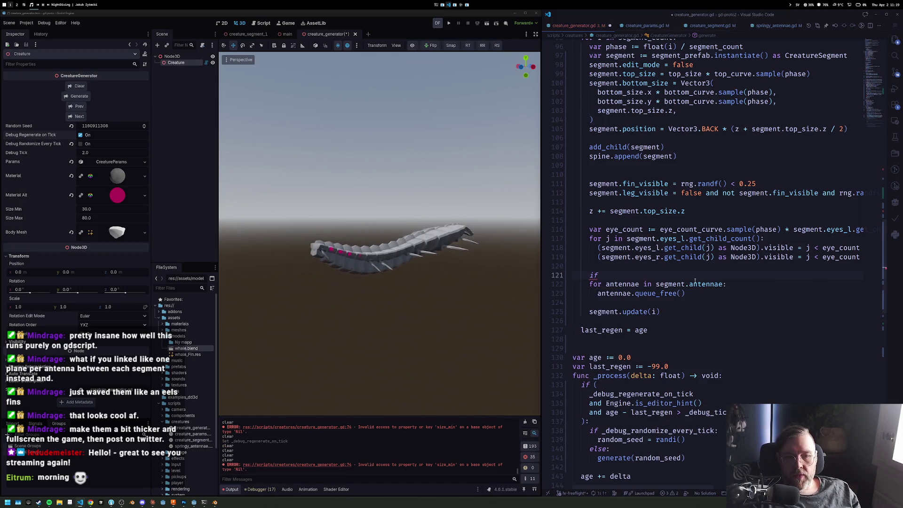
type("rng.rn")
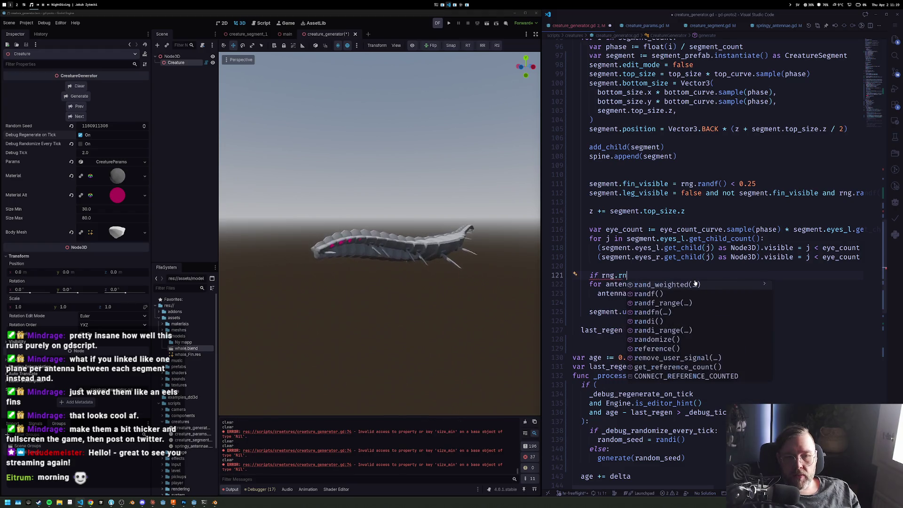
key("Return")
type(".78")
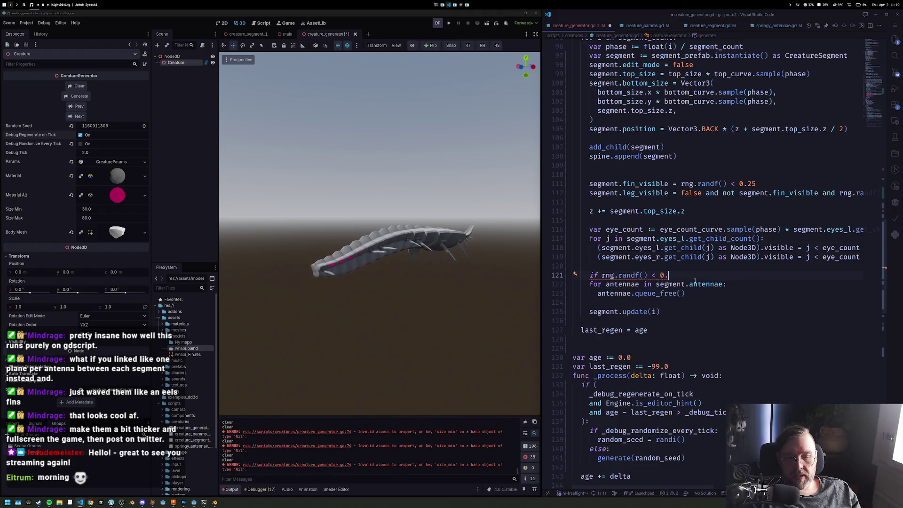
type(":")
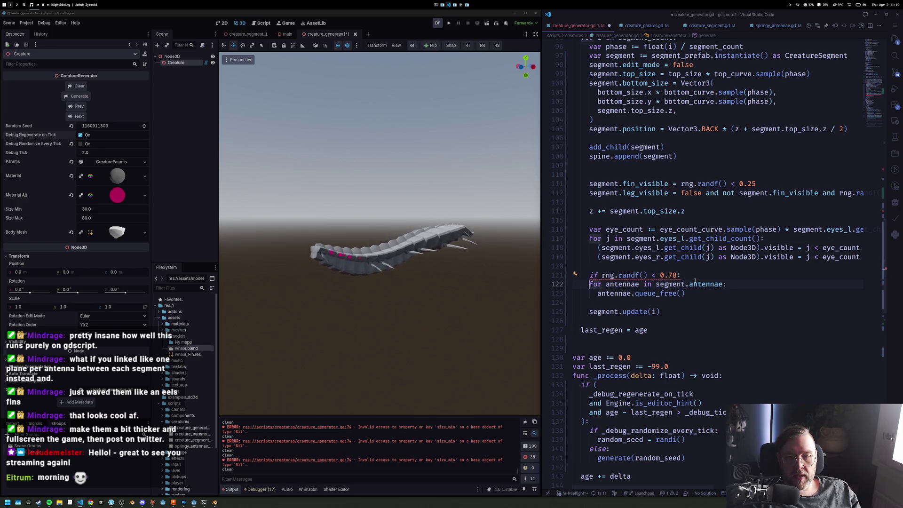
key("Down")
key("Home")
key("shift+Down")
key("shift+End")
key("Tab")
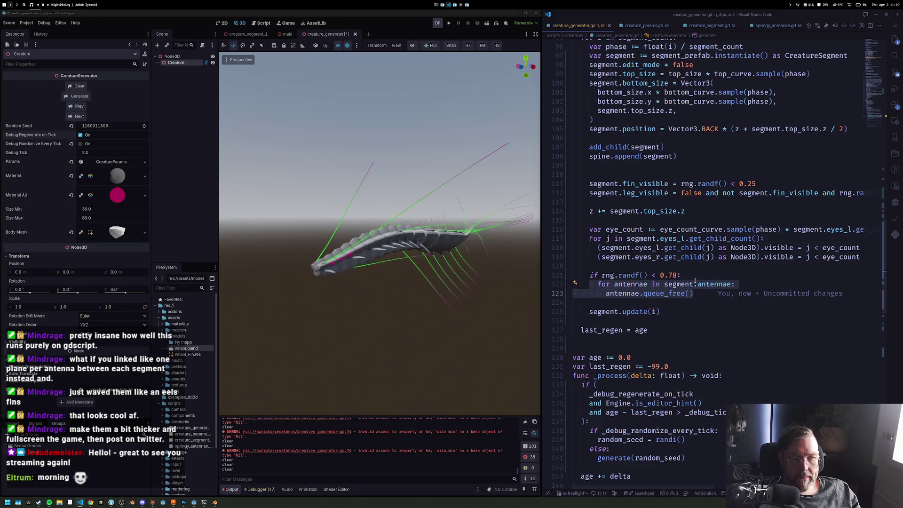
- Inspect the regenerated creature from above, with only some segments keeping antennae
left_click(466, 280)
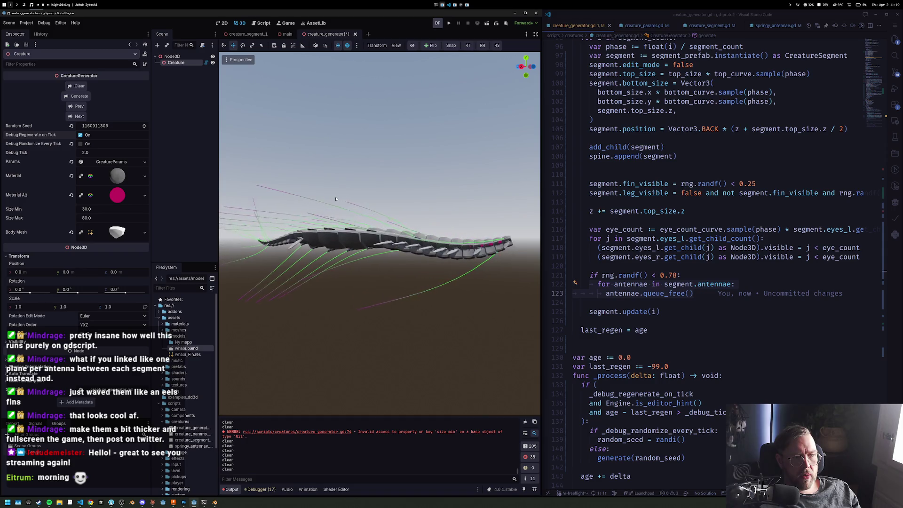
left_click_drag(382, 232, 361, 242)
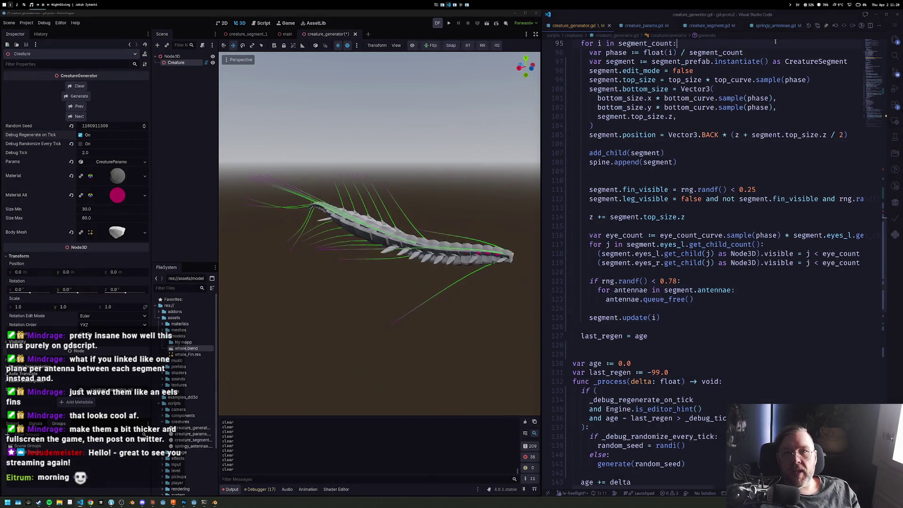
key("ctrl+p")
- Open springy_antennae.gd and add an exported color_base Color property defaulting to red
type("sp")
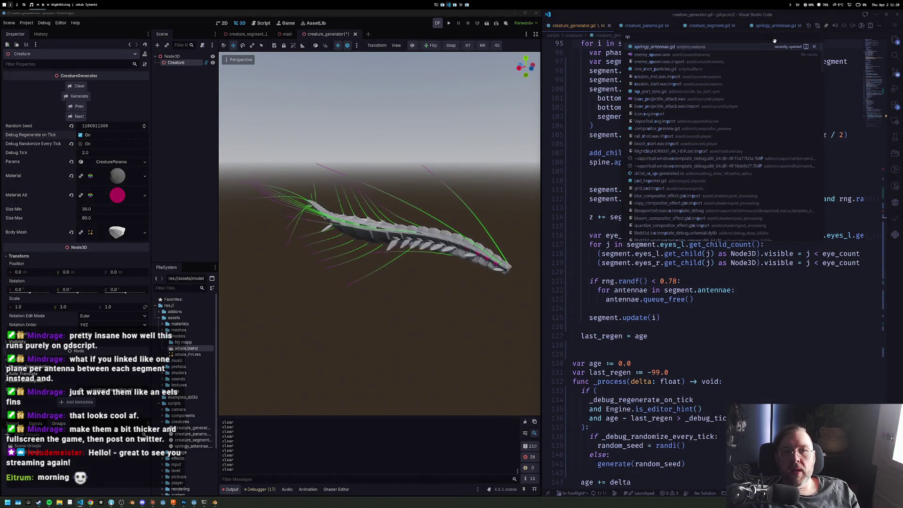
key("Return")
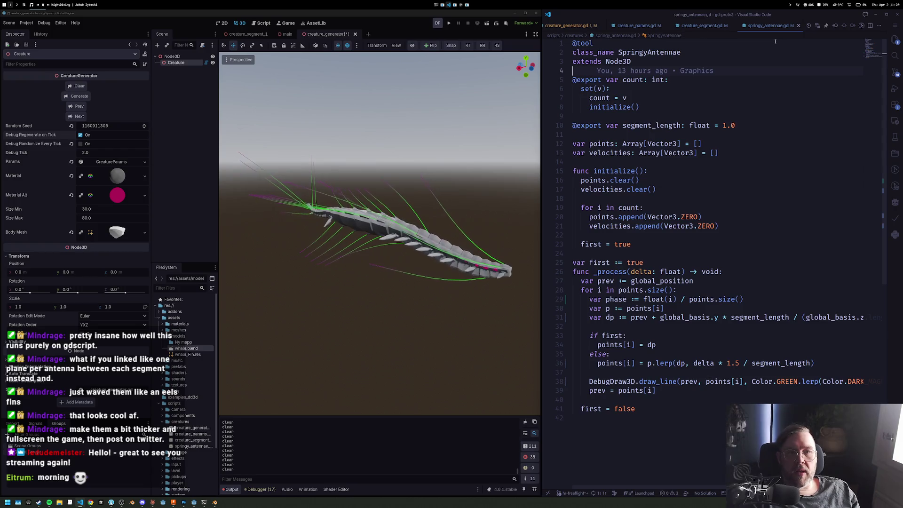
key("Return")
key("Return")
type("@export ")
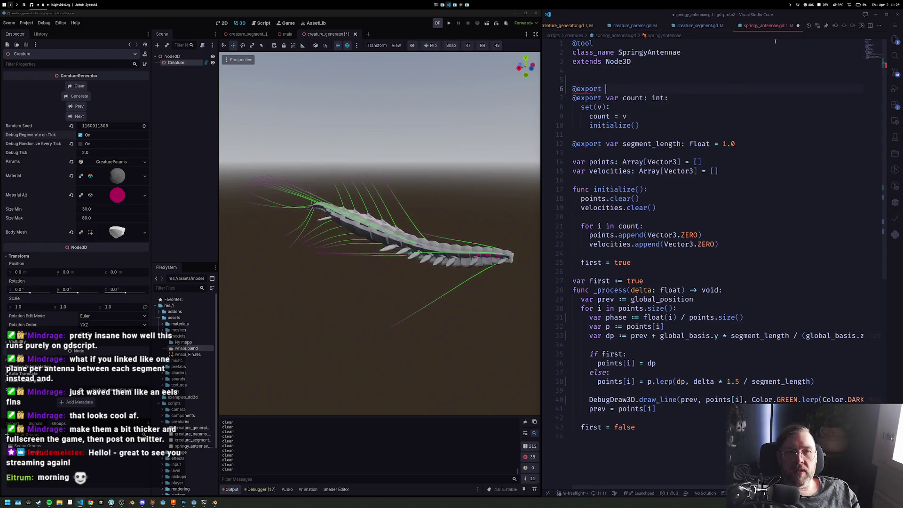
type("color_bas")
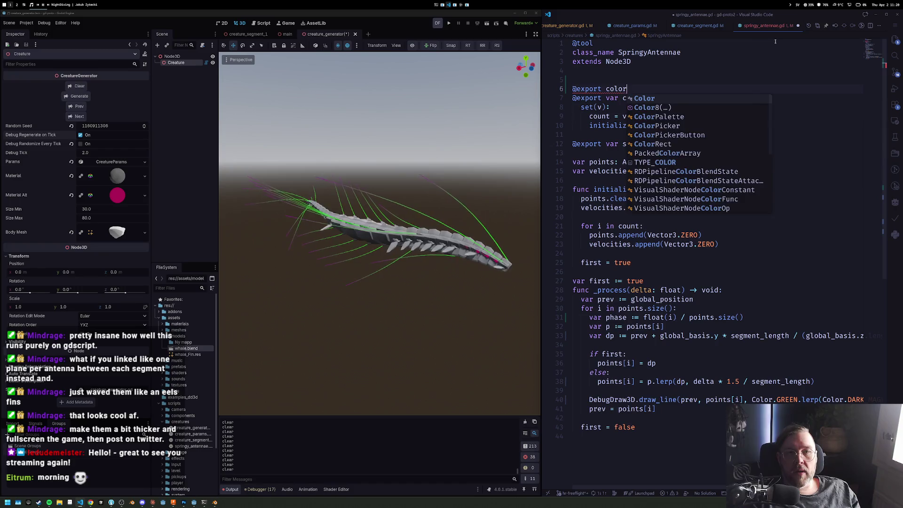
type("e:COlor = COl")
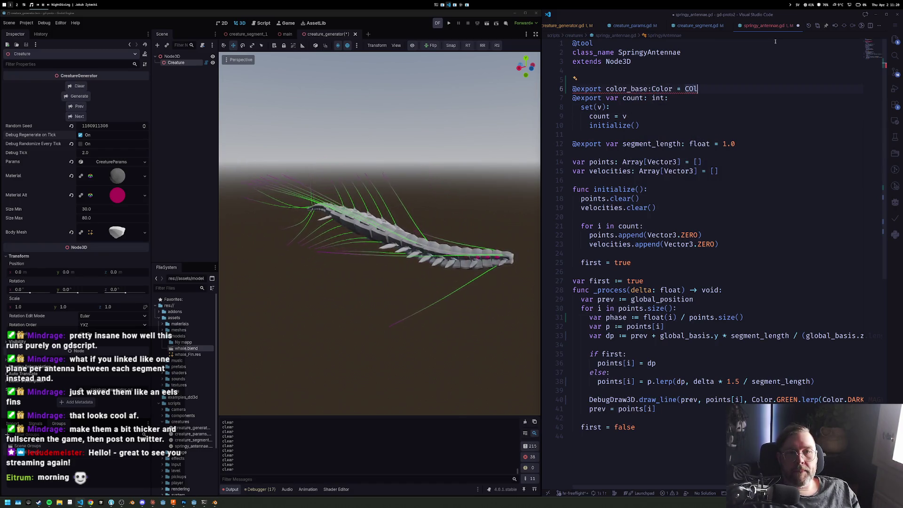
key("BackSpace")
type("olor.RED")
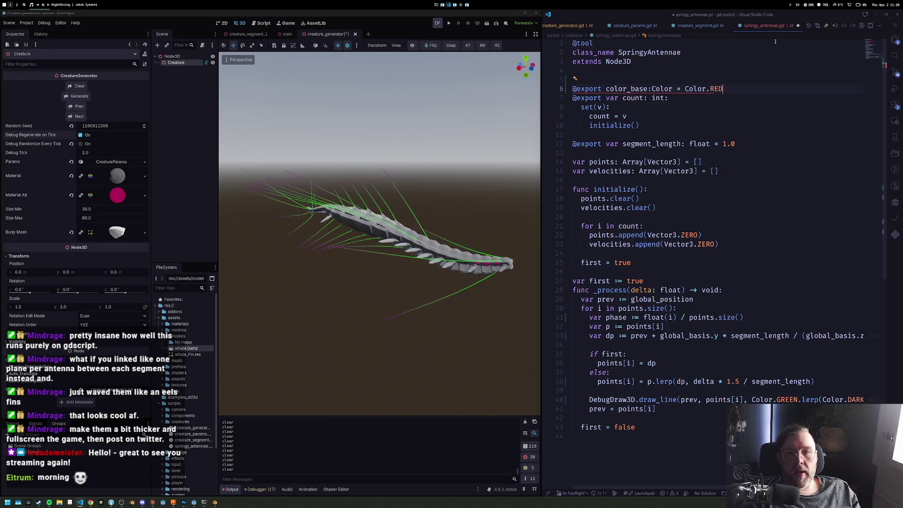
- Duplicate it as a color_tip export defaulting to Color.GREEN
key("shift+alt+Down")
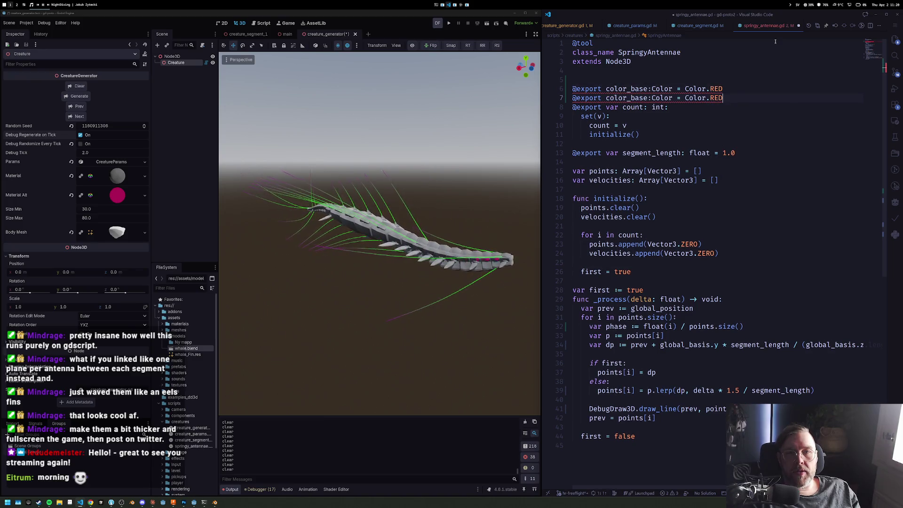
key("BackSpace")
key("BackSpace")
key("BackSpace")
type("GRE")
key("Return")
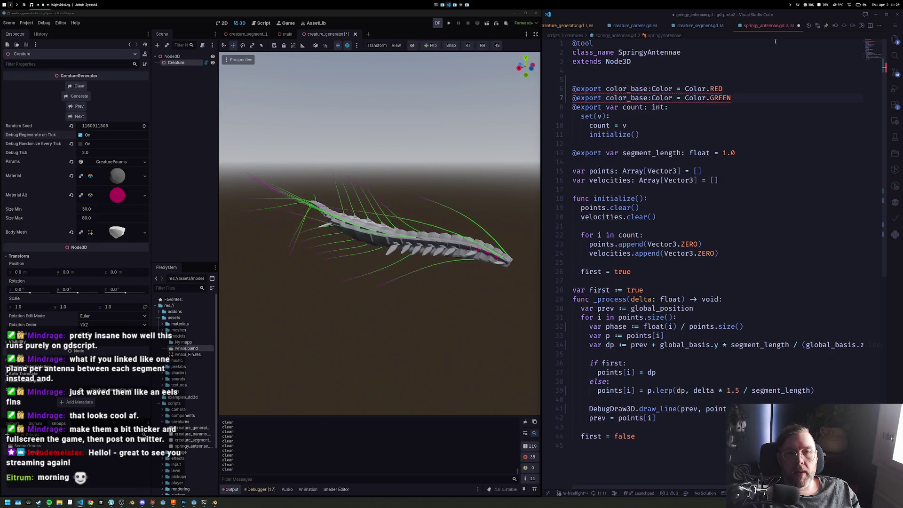
key("ctrl+Left")
key("ctrl+Left")
key("BackSpace")
key("BackSpace")
key("BackSpace")
type("top")
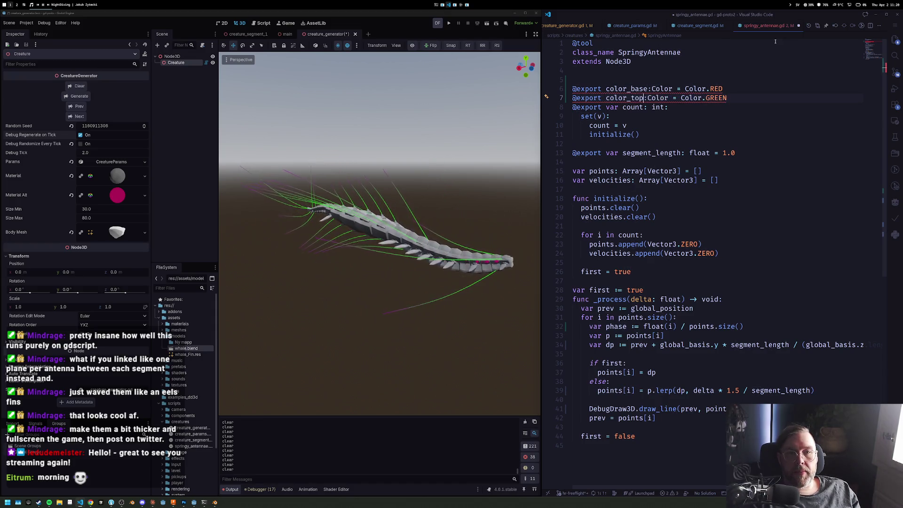
- Make draw_line's colour blend using color_base.lerp, then save the script
key("Down")
key("Down")
key("Down")
key("Down")
key("End")
key("Up")
key("ctrl+Right")
key("ctrl+Right")
key("ctrl+Right")
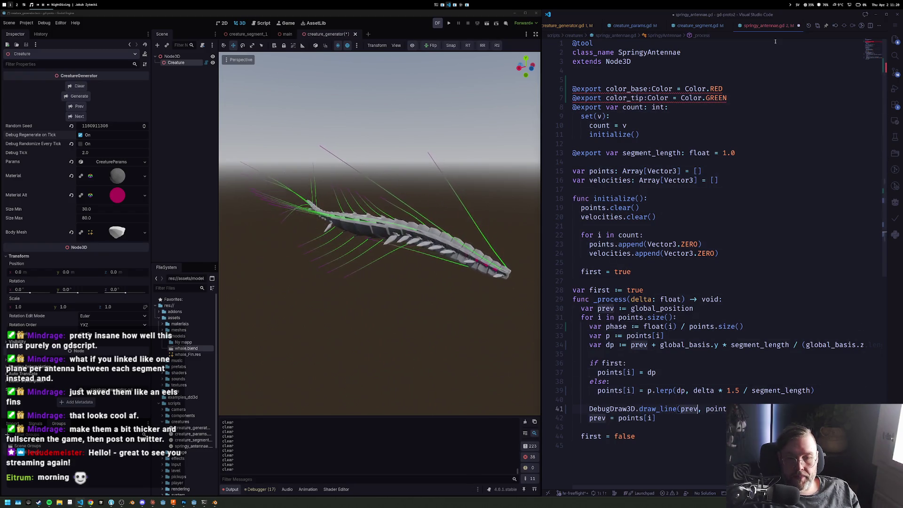
type("Color")
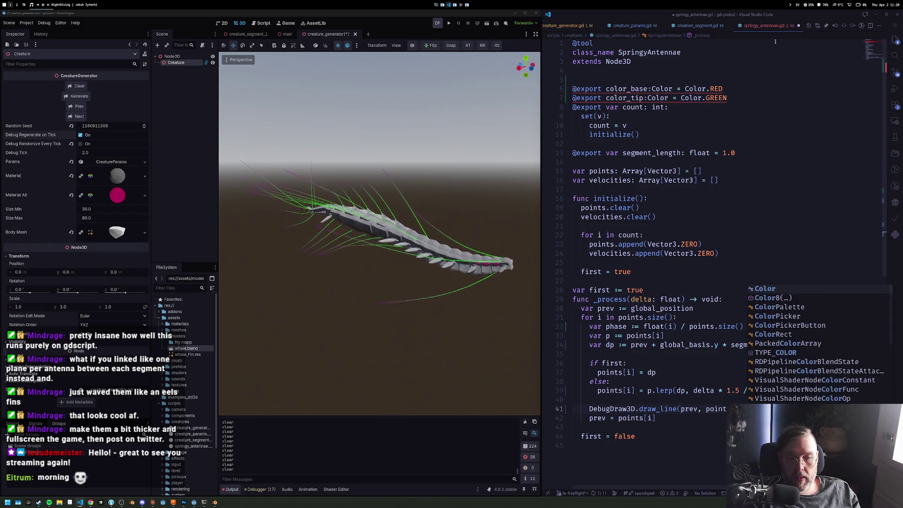
key("Escape")
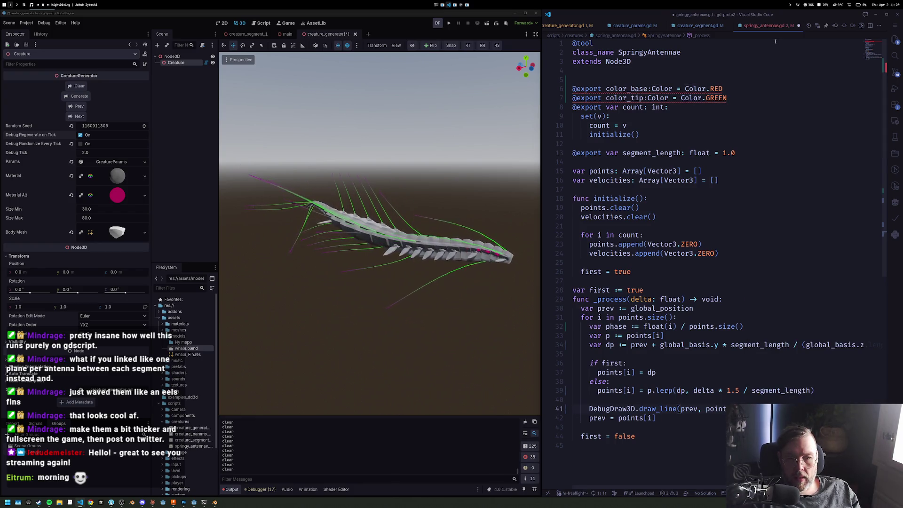
type(", color_base")
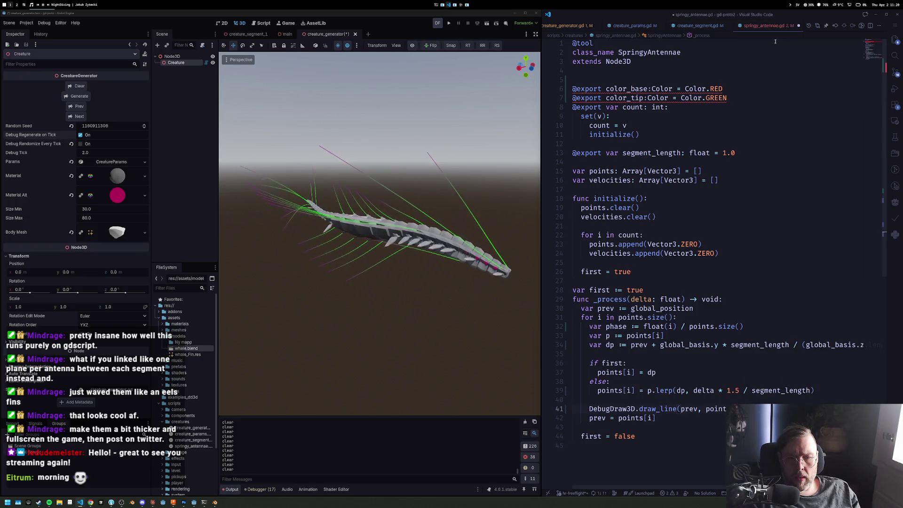
type(".lerp(Color.")
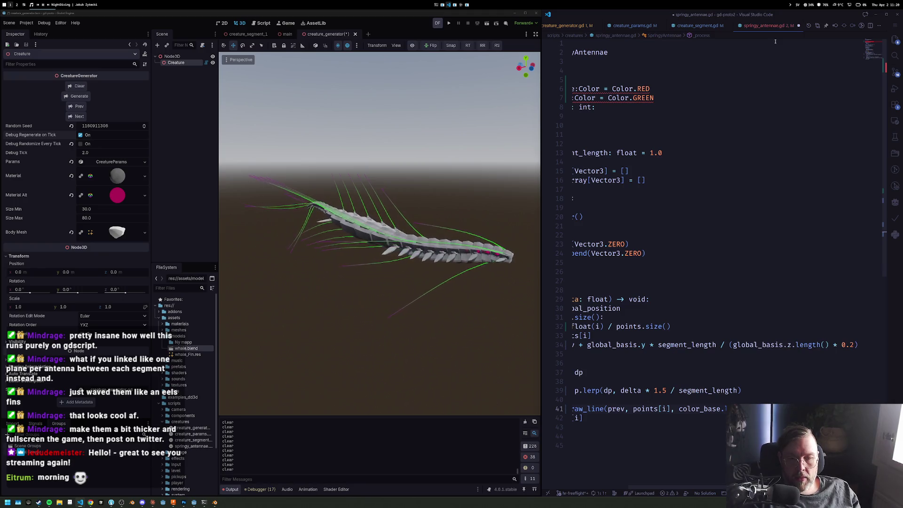
key("ctrl+s")
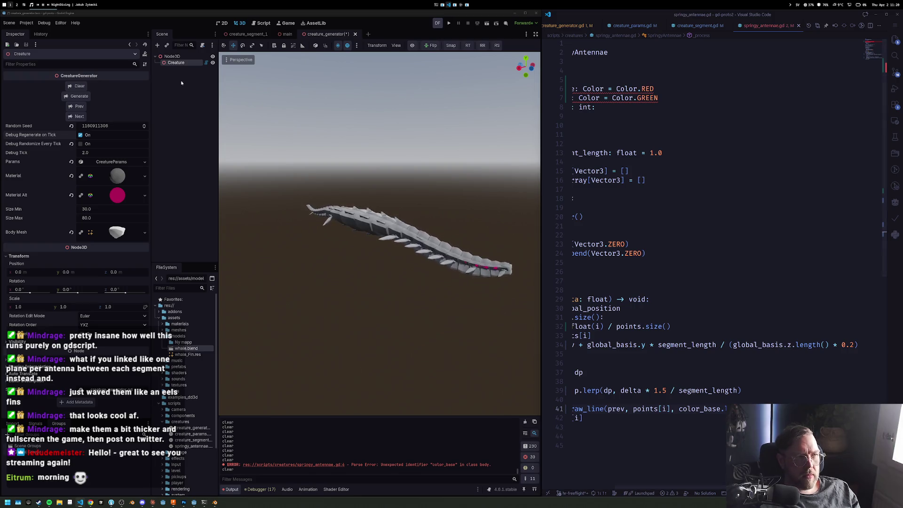
- Open the creature_segment_1 scene and select its three SpringyAntenna nodes
left_click(246, 34)
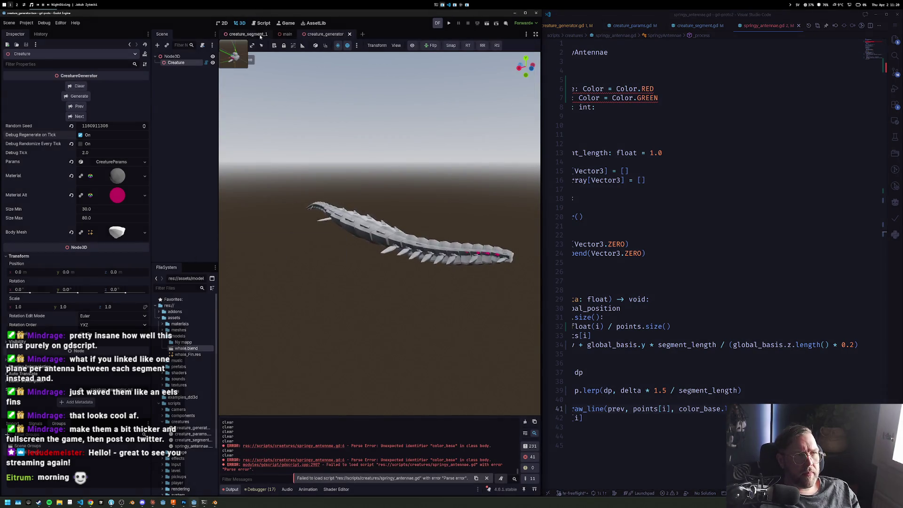
left_click(186, 124)
left_click(192, 136, "shift")
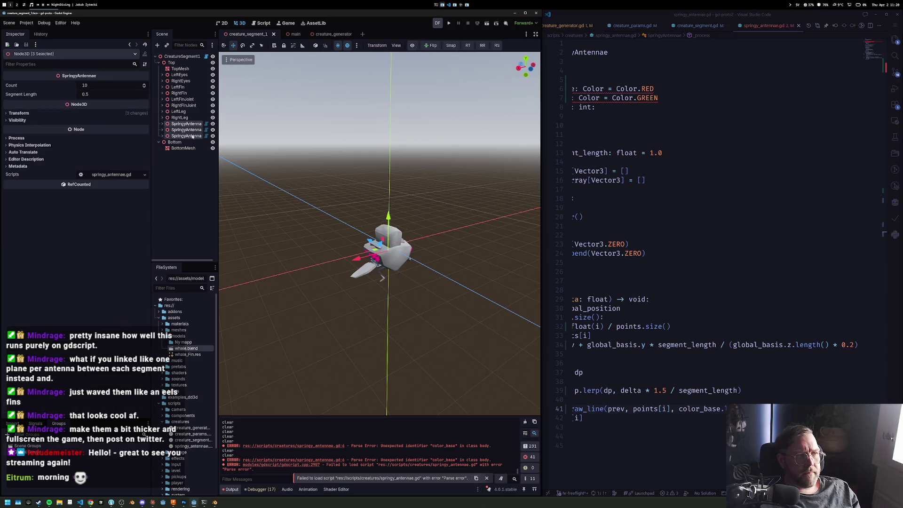
scroll(702, 130, "left", 5)
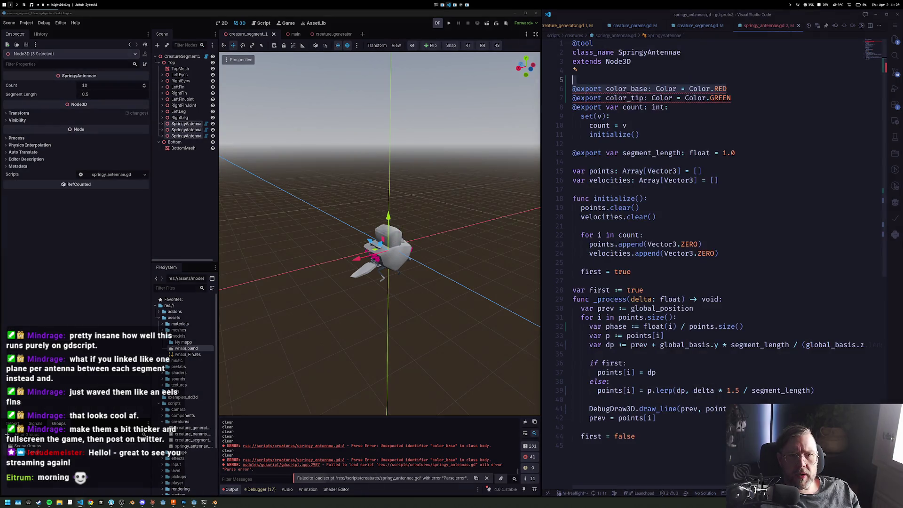
- Dismiss the parse error and place cursors on both colour declaration lines
key("Down")
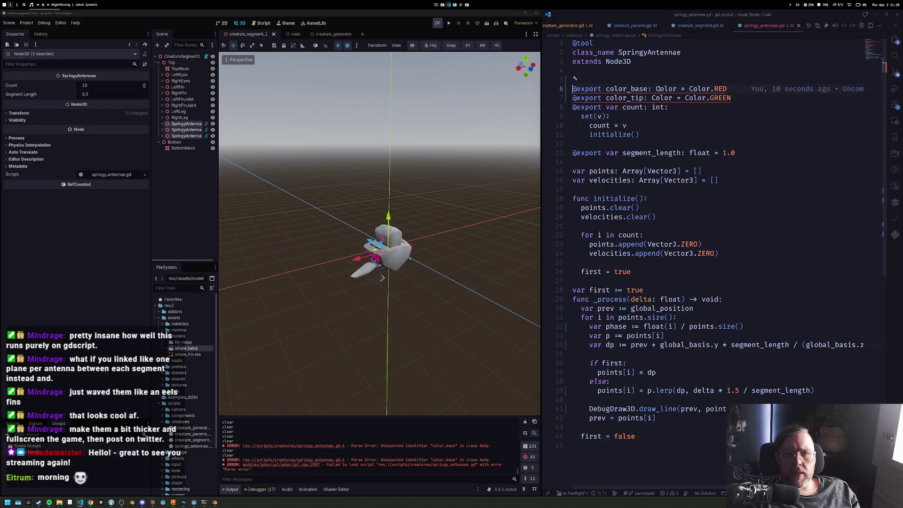
key("Return")
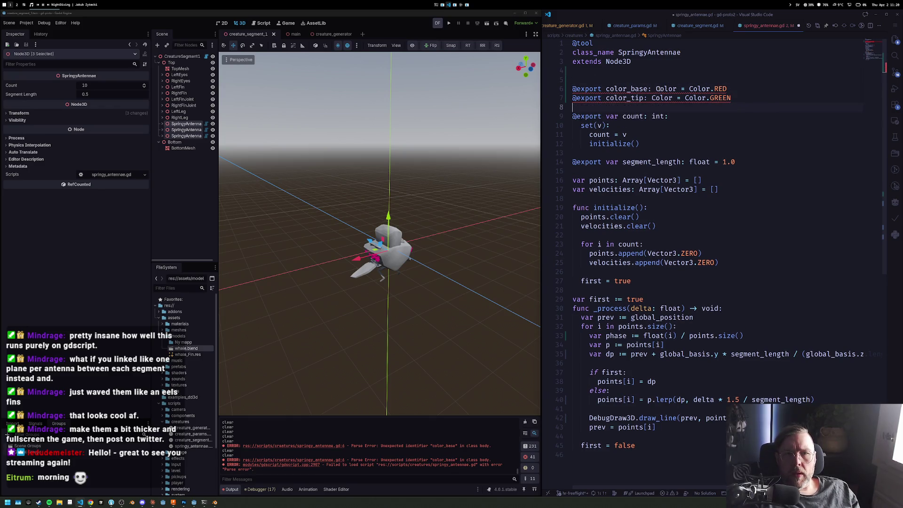
mouse_move(666, 89)
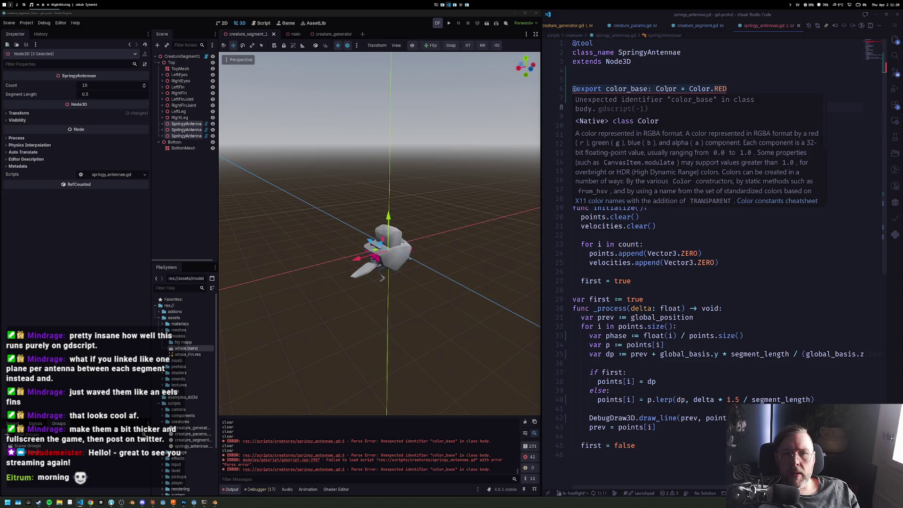
left_click(659, 83)
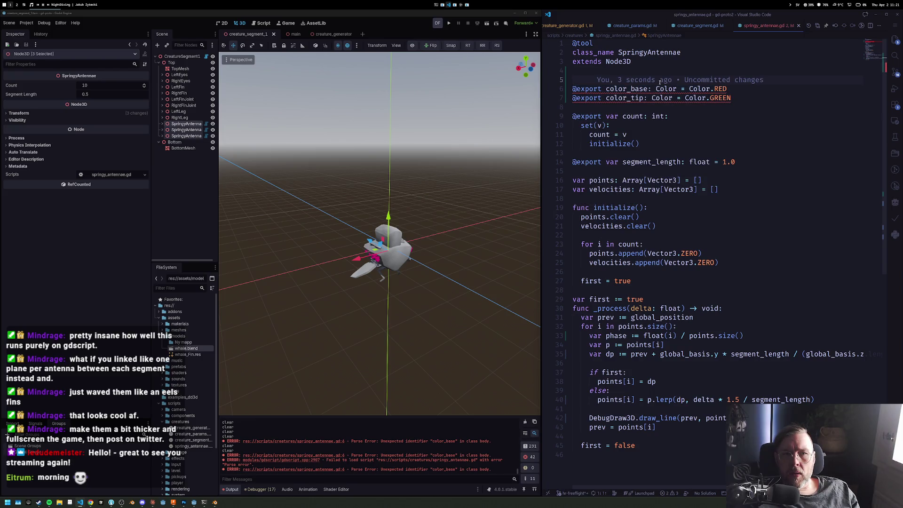
left_click(604, 89)
left_click(605, 98, "alt")
- Add 'var' to both colour exports and set Color Base ff0000 and Color Tip 00ff00
type("var")
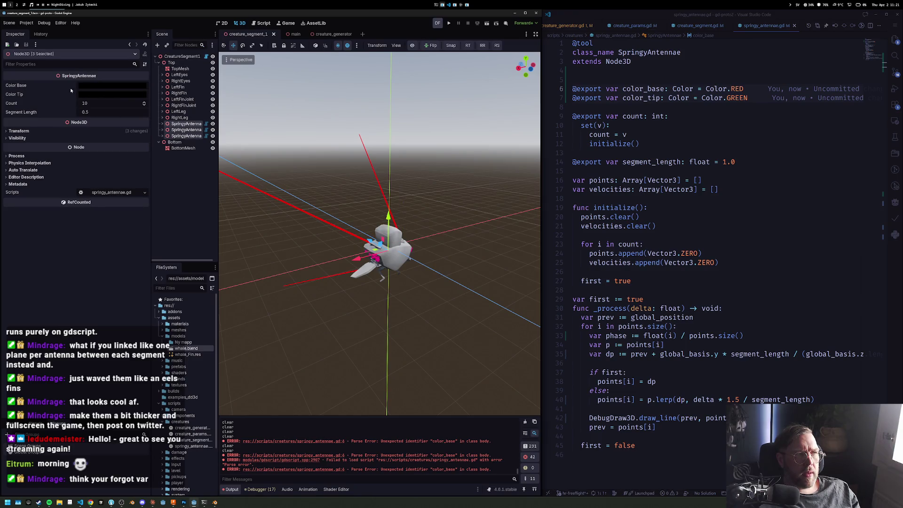
left_click(91, 86)
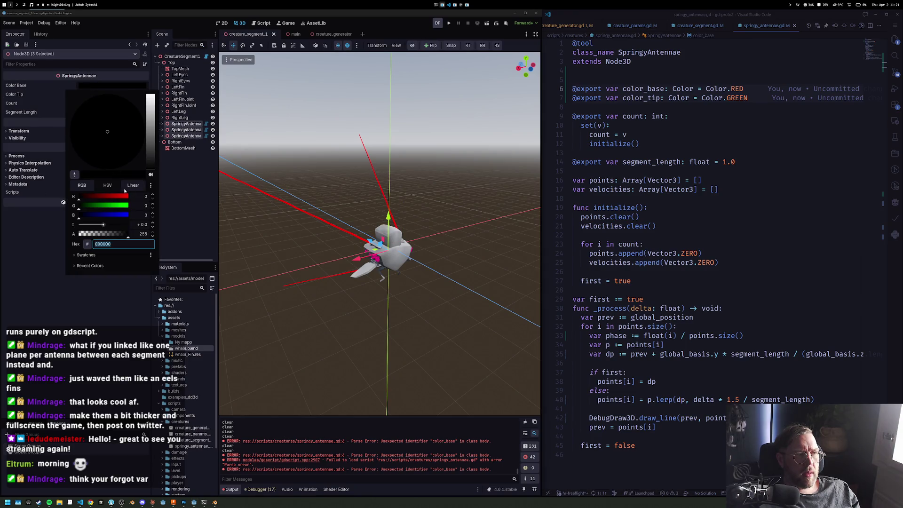
type("ff0000")
key("Return")
left_click(166, 127)
left_click(117, 94)
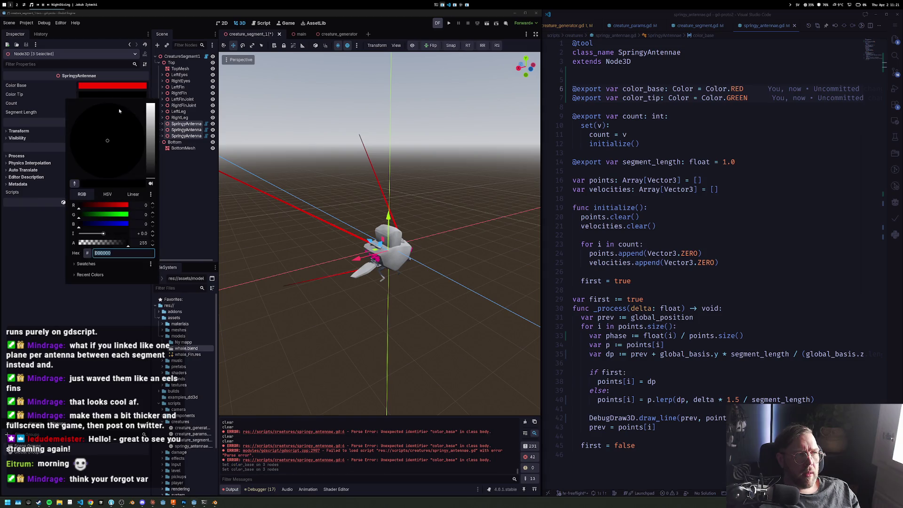
type("00ff00")
key("Return")
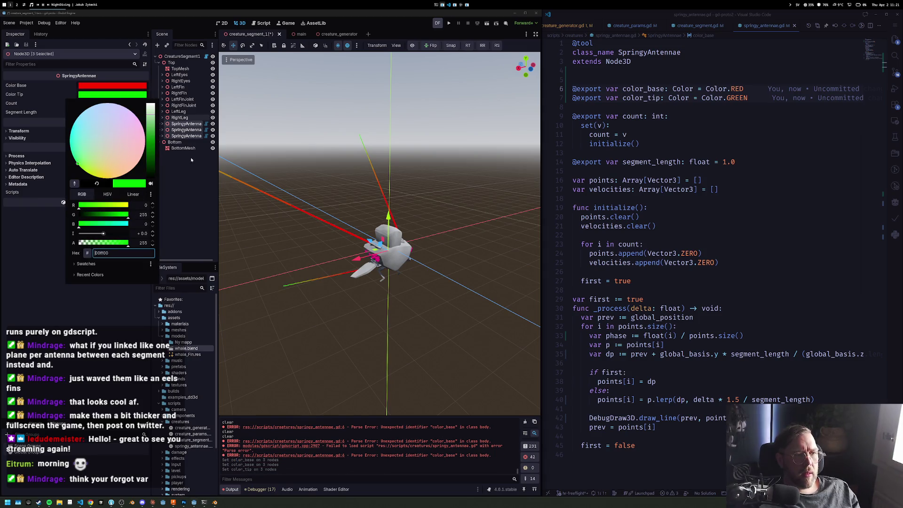
left_click(395, 205)
- Orbit the segment, switch on the dark starry preview environment and save
left_click_drag(395, 205, 472, 180)
left_click(411, 45)
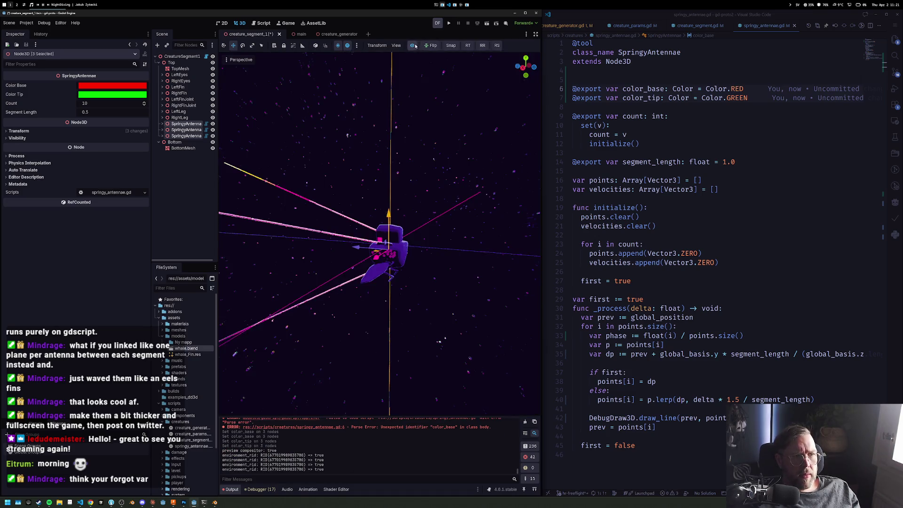
key("ctrl+s")
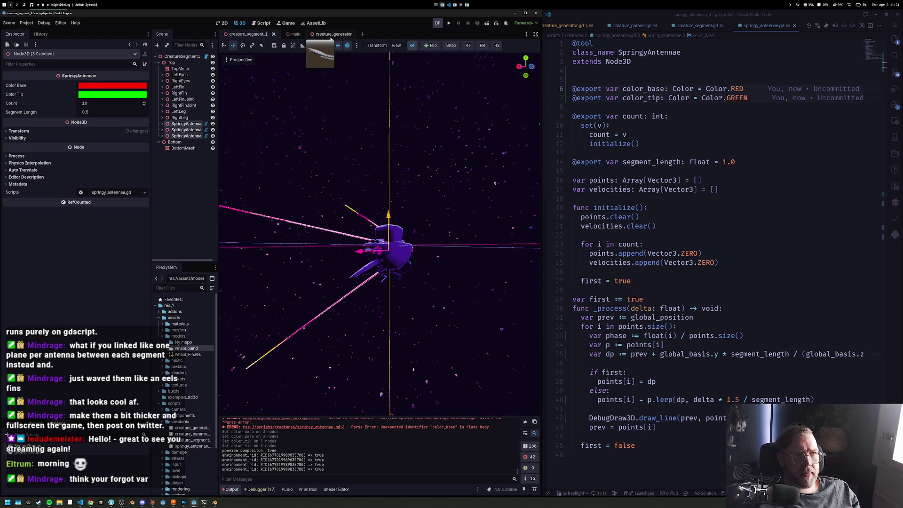
- Return to the creature_generator scene and bring up creature_generator.gd beside the preview
left_click(326, 35)
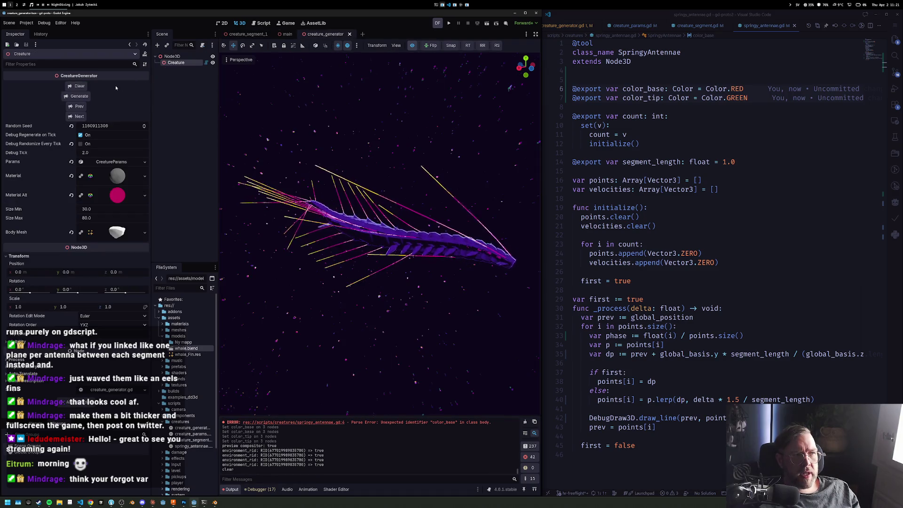
scroll(370, 247, "down", 2)
scroll(397, 255, "down", 3)
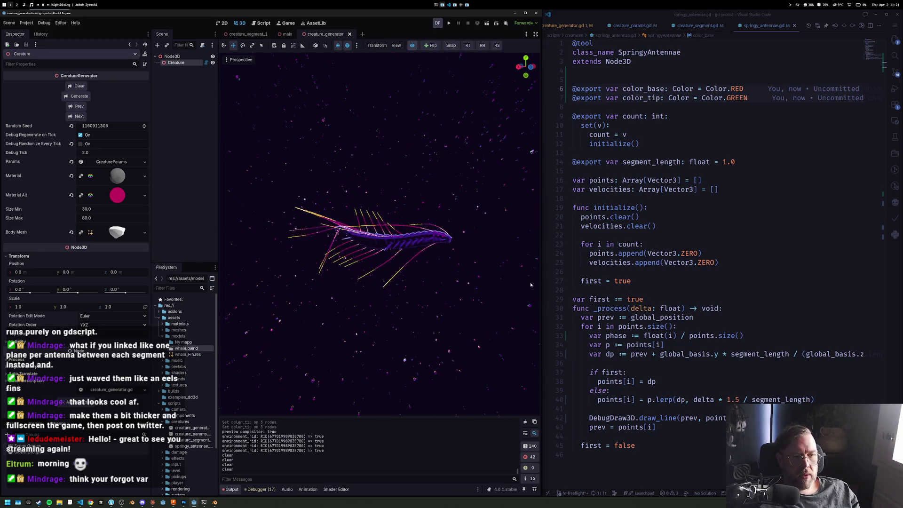
left_click(640, 362)
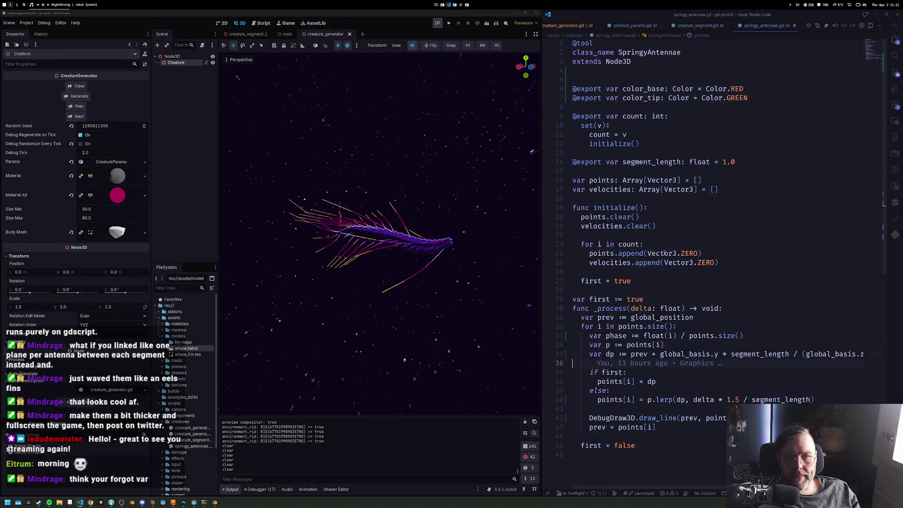
left_click(629, 363)
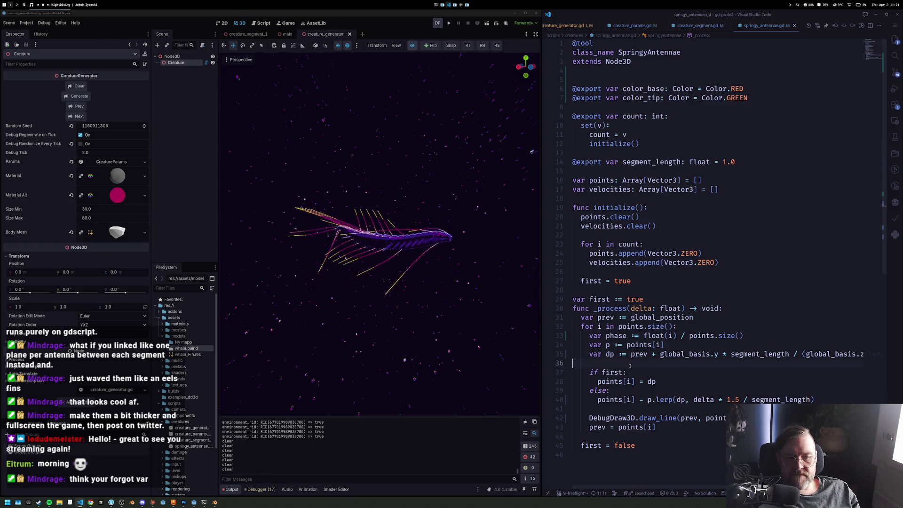
left_click(577, 29)
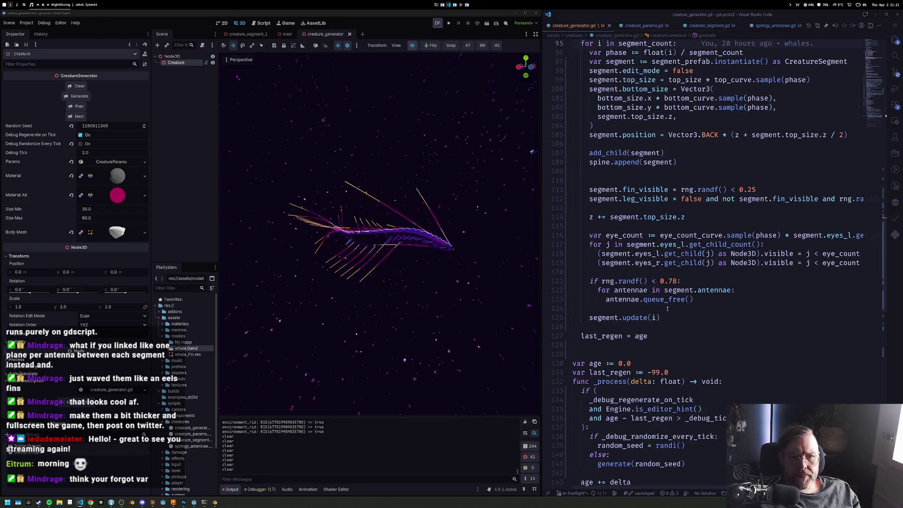
- Add an else: branch holding a copy of the segment.antennae loop
left_click(736, 291)
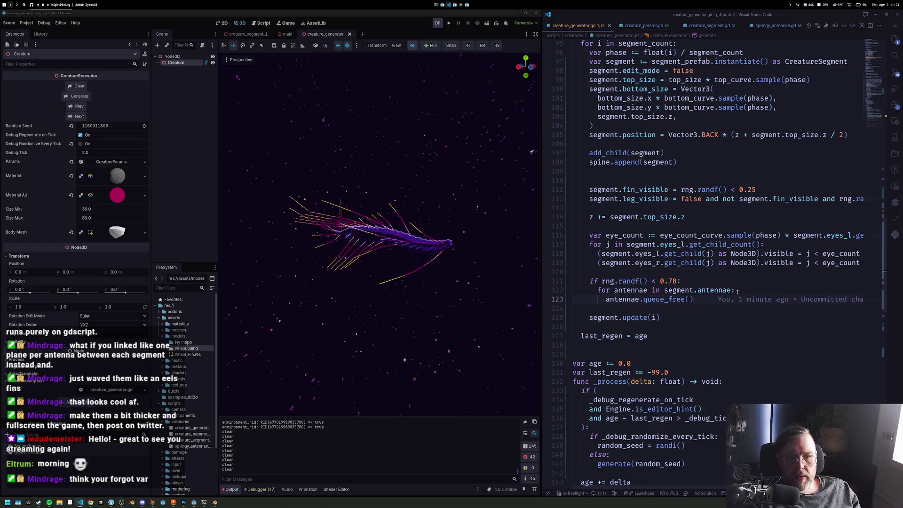
key("Return")
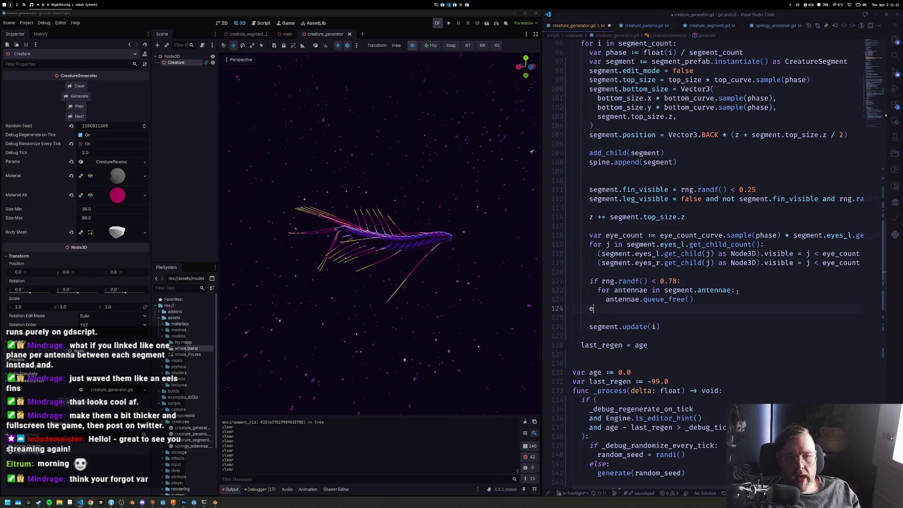
type("lse:")
key("Return")
key("Up")
key("alt+shift+Down")
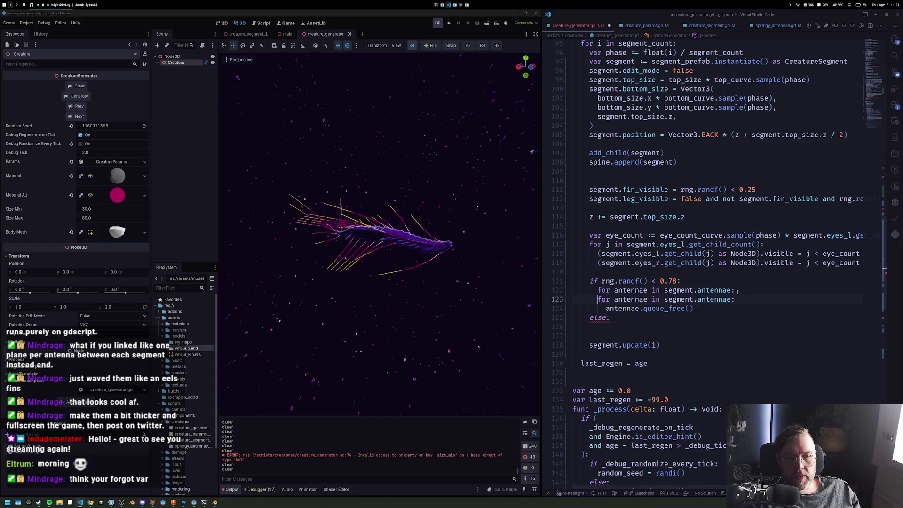
key("alt+Down")
key("alt+Down")
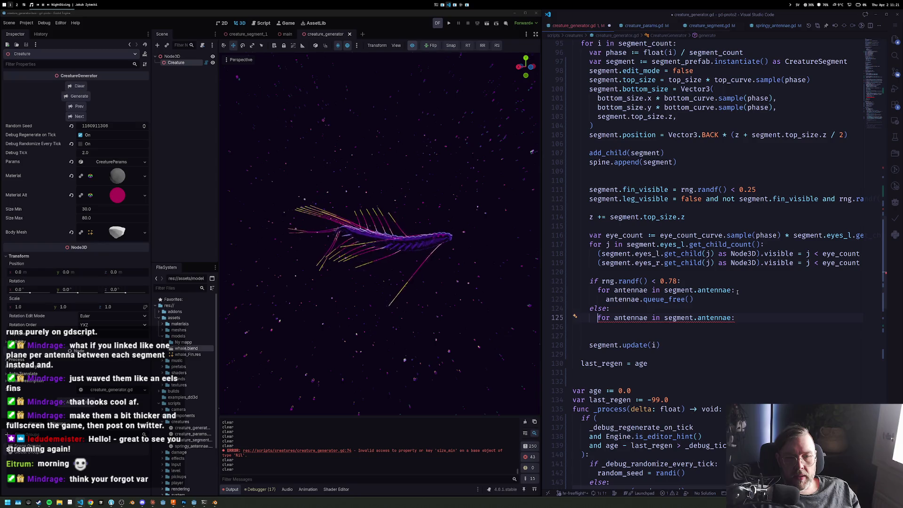
- Set each kept antenna's color_base to Color.DARK_MAGENTA.lerp(Color.BLUE, phase)
key("Return")
type("antennae.")
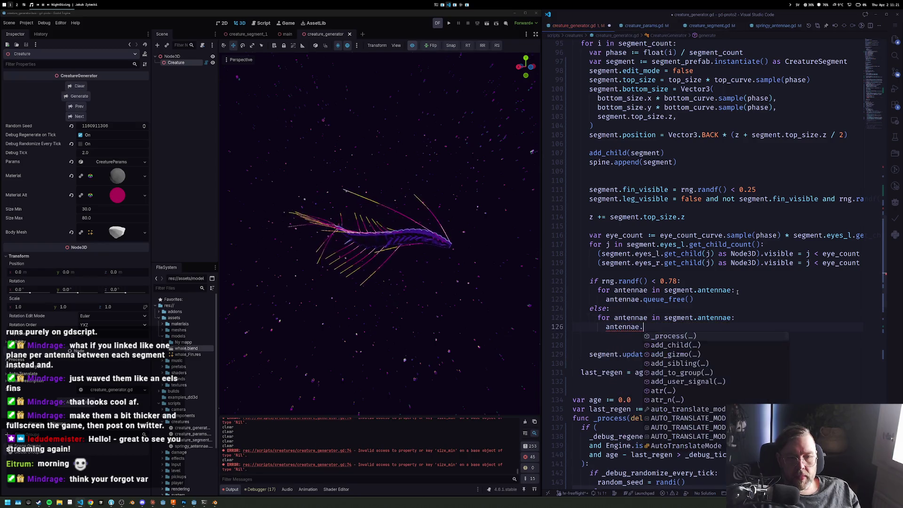
key("Escape")
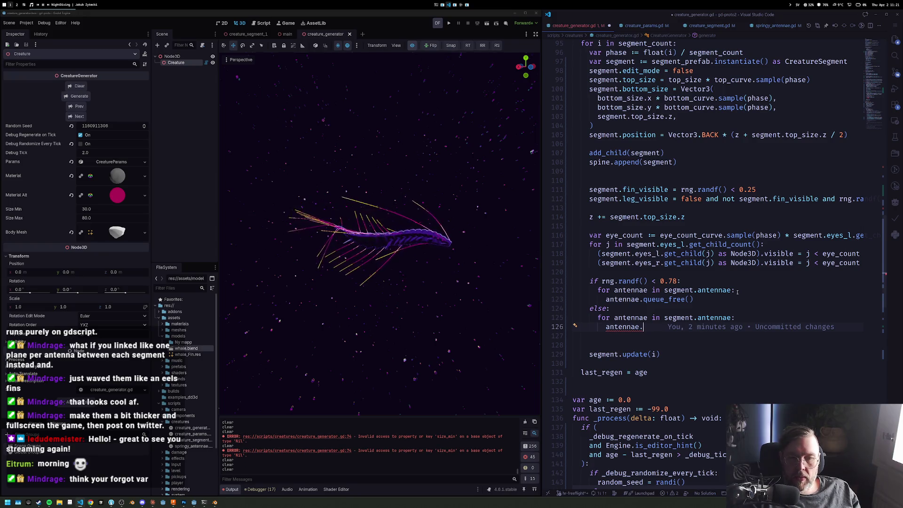
type("color_base =")
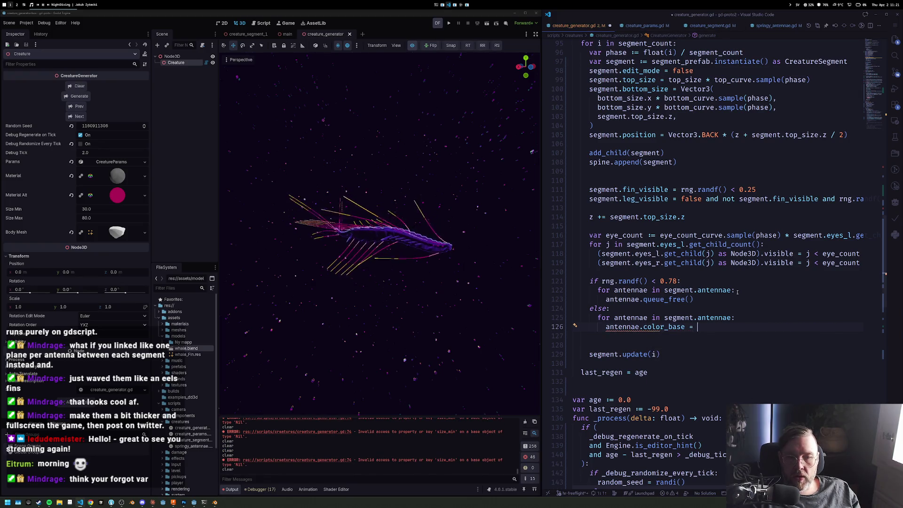
type("Color.da")
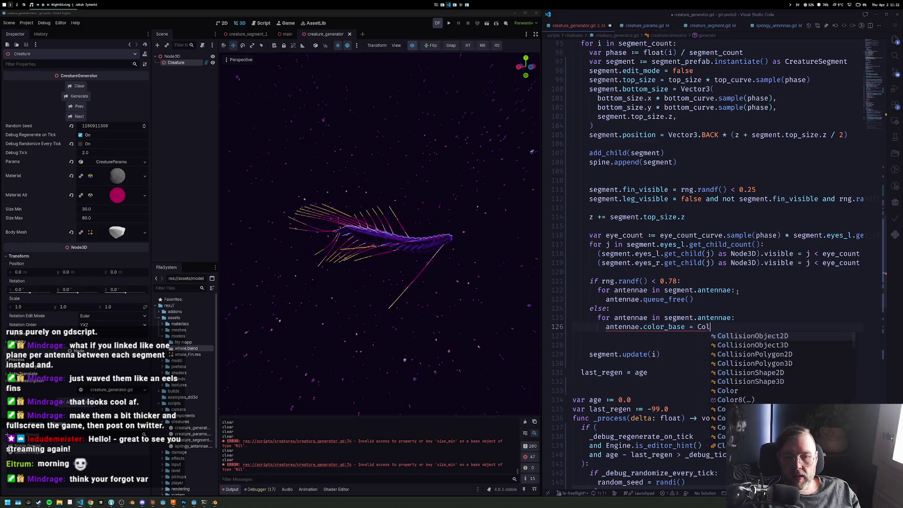
type("rk_m")
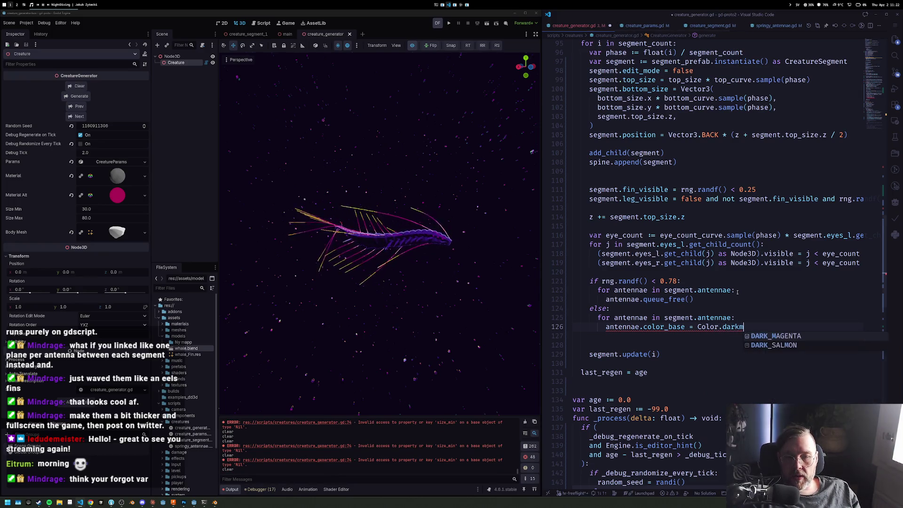
key("Tab")
type(".colo")
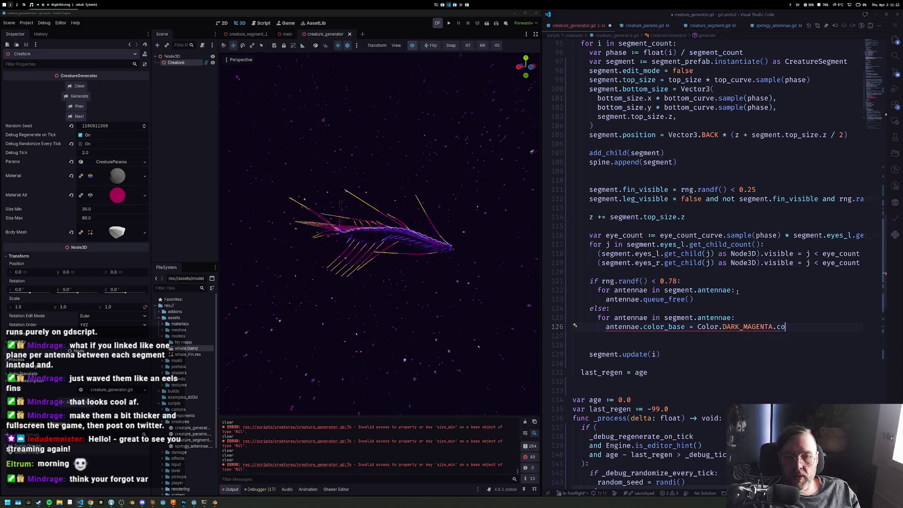
key("BackSpace")
type("lerp(col")
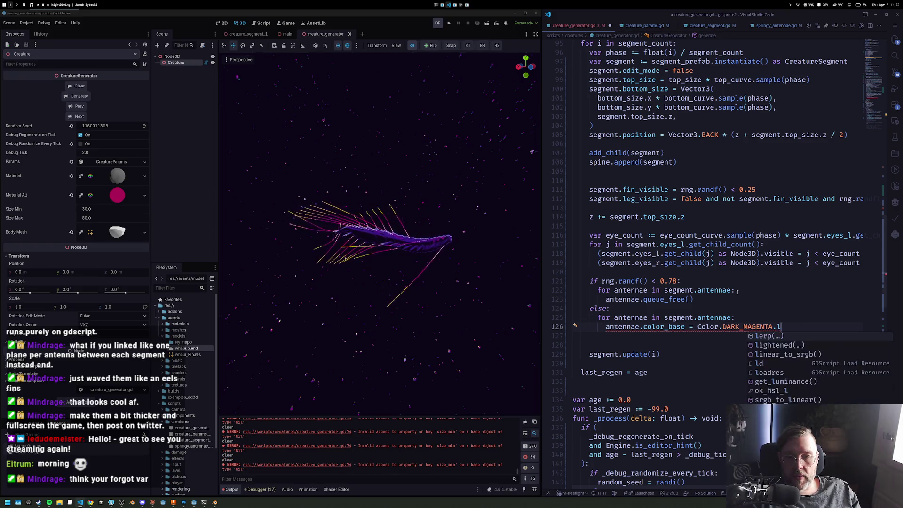
type("or.")
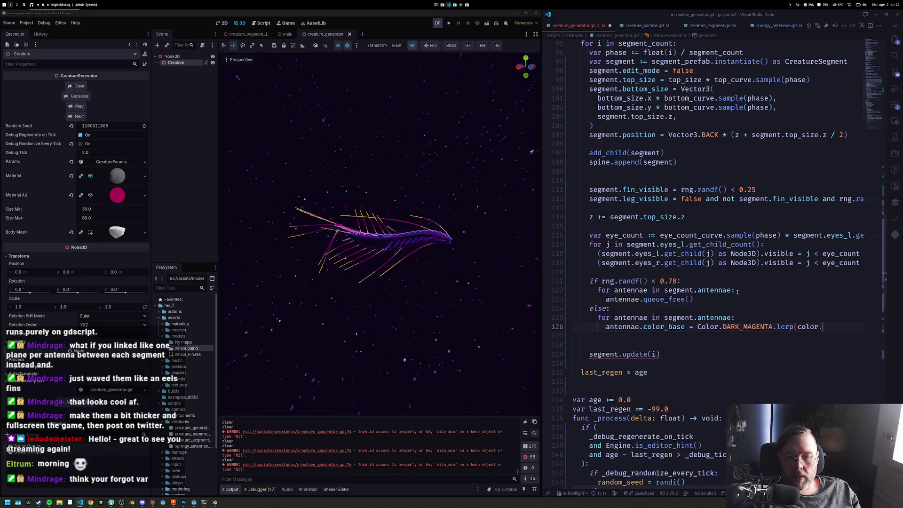
key("BackSpace")
key("BackSpace")
key("BackSpace")
type("Color.")
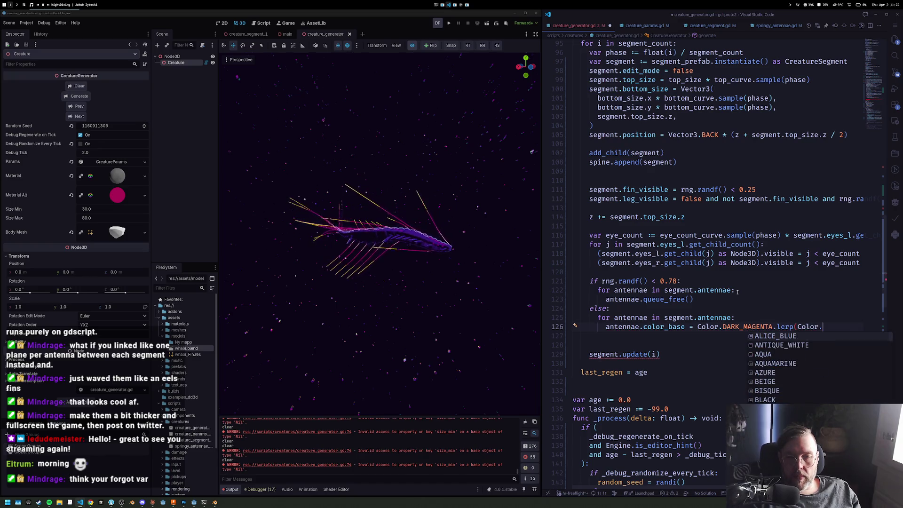
type("b")
key("Down")
key("Down")
key("Down")
key("Return")
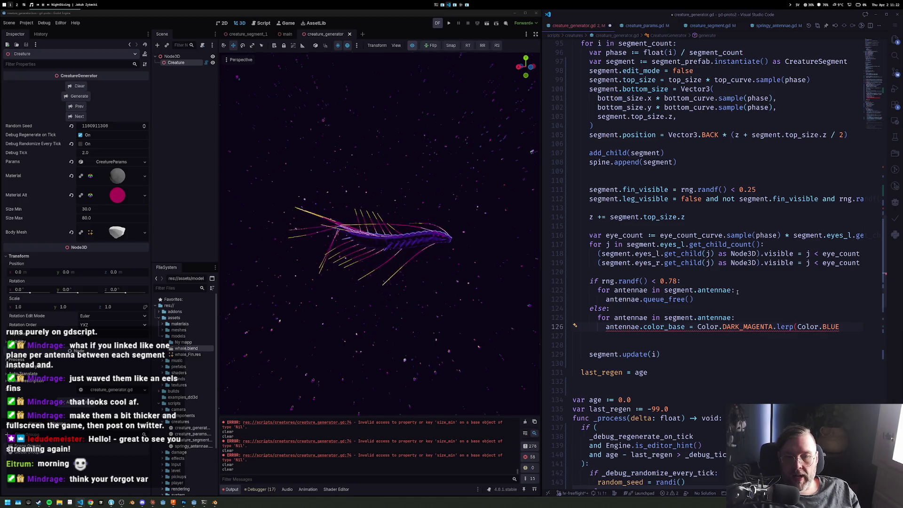
type(", phse)")
key("BackSpace")
key("BackSpace")
key("BackSpace")
type("ase)")
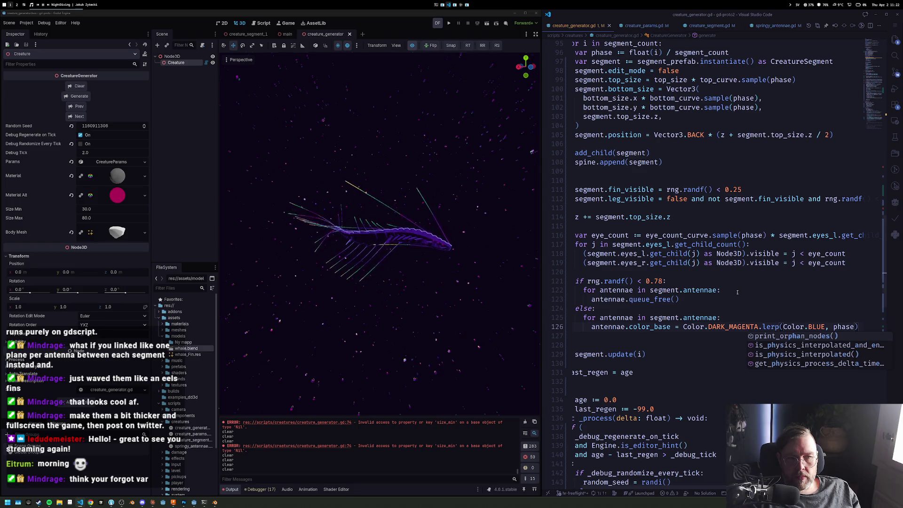
- Change the base blend target from BLUE to YELLOW and save
key("ctrl+Left")
key("ctrl+Left")
key("ctrl+shift+Left")
type("ye")
key("Return")
key("ctrl+s")
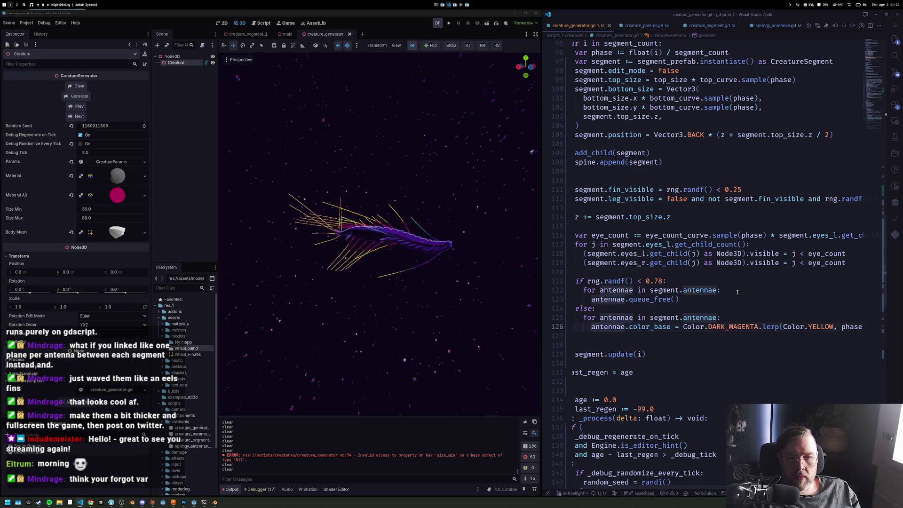
- Duplicate that line as color_tip = Color.GREEN.lerp(Color.BLACK, phase)
key("shift+alt+Down")
key("ctrl+d")
type("tip")
key("ctrl+Right")
key("ctrl+Right")
key("ctrl+Right")
key("ctrl+Left")
key("ctrl+Left")
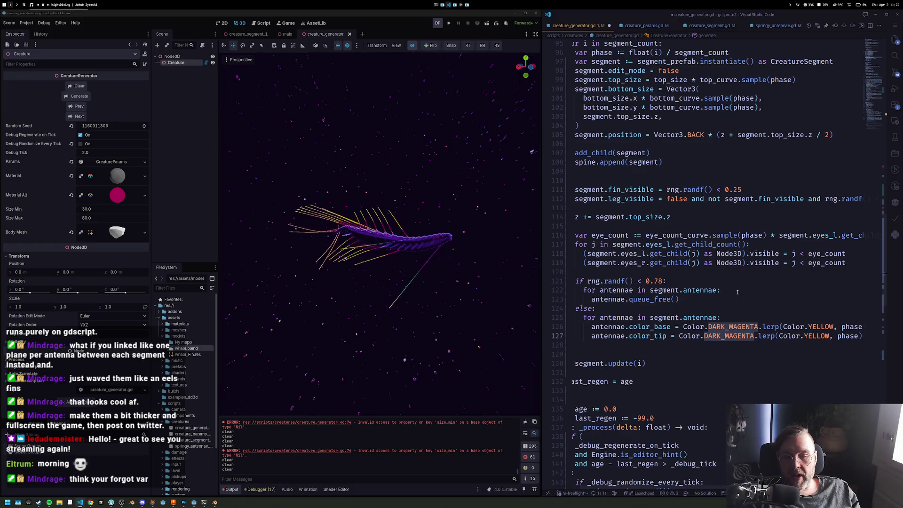
key("ctrl+BackSpace")
type("GREEN")
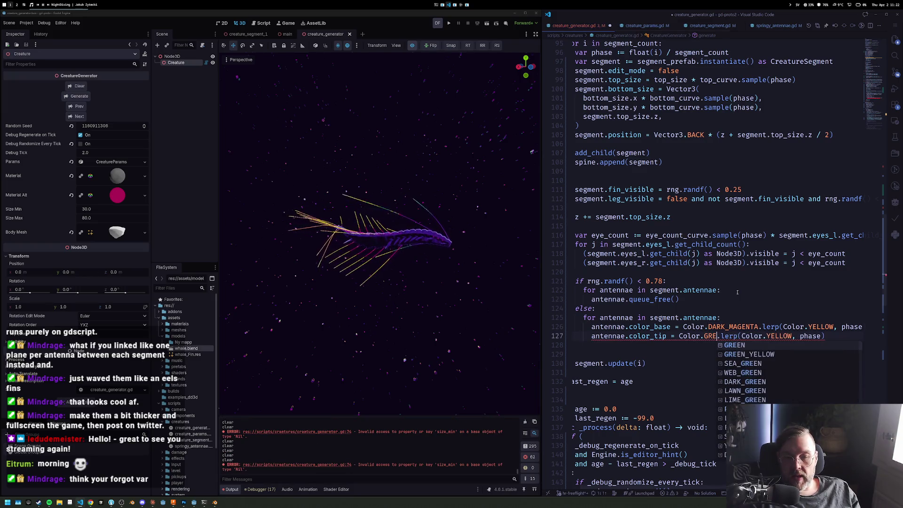
key("ctrl+Right")
key("ctrl+Right")
key("ctrl+Right")
key("ctrl+shift+Left")
type("BLACK")
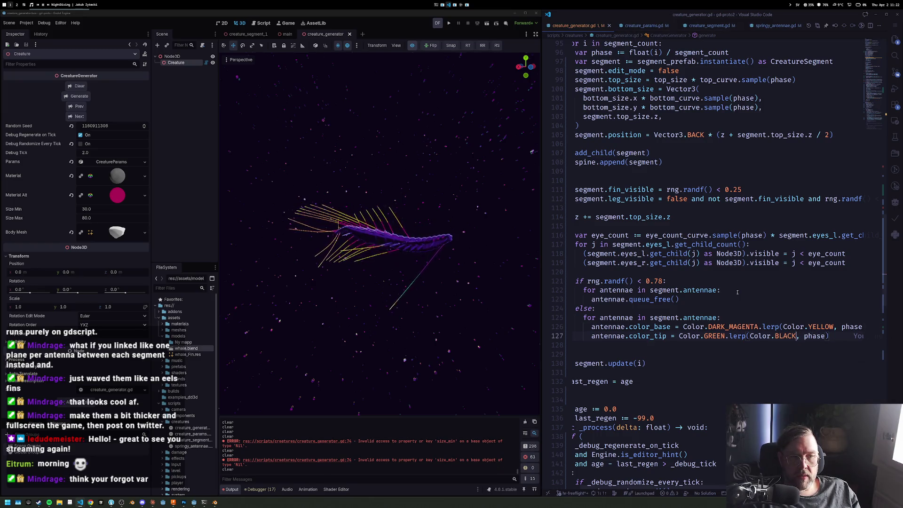
- Turn off Debug Regenerate on Tick and orbit around the creature's coloured antennae
left_click_drag(414, 235, 441, 233)
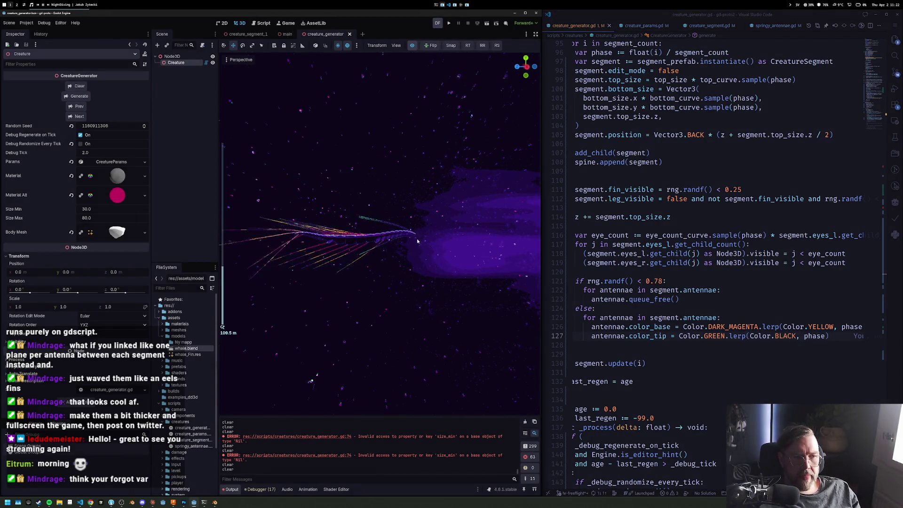
scroll(486, 252, "up", 3)
scroll(487, 253, "down", 5)
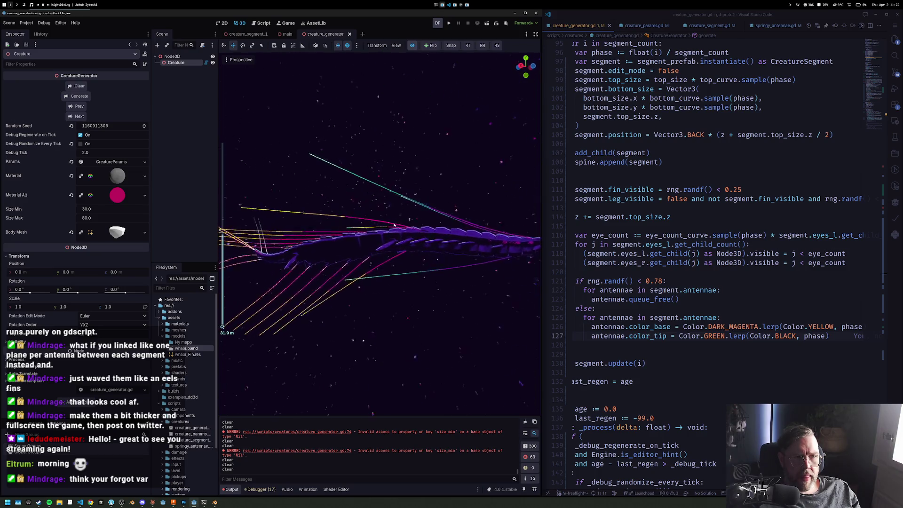
mouse_move(470, 256)
left_mouse_down()
mouse_move(401, 268)
mouse_move(419, 296)
left_mouse_up()
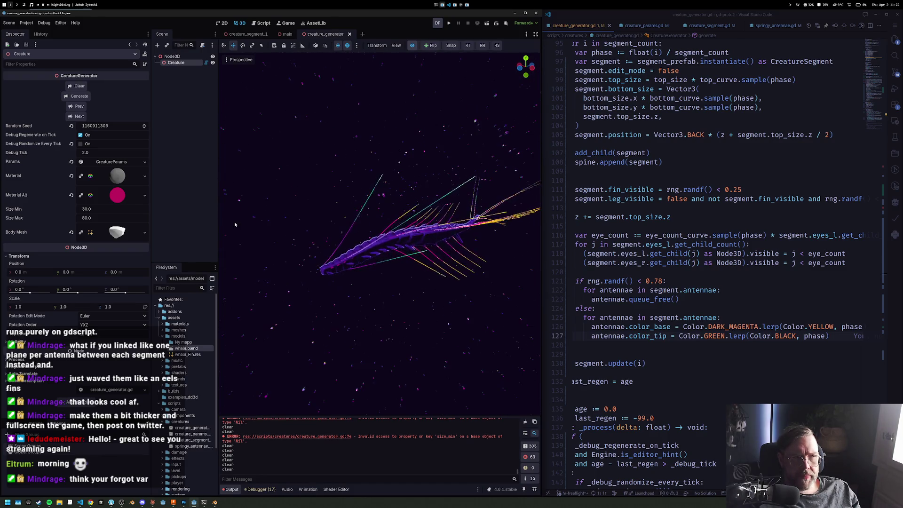
left_click(81, 135)
left_click_drag(414, 264, 407, 248)
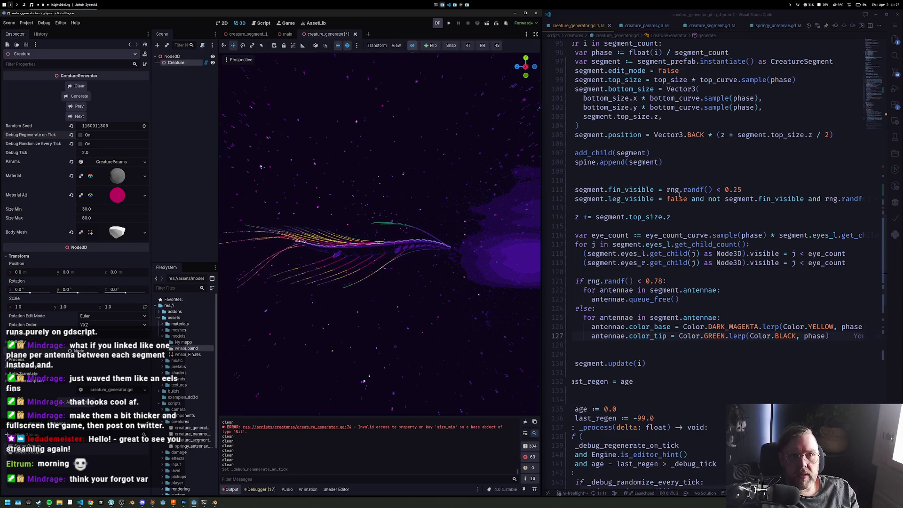
left_click(775, 26)
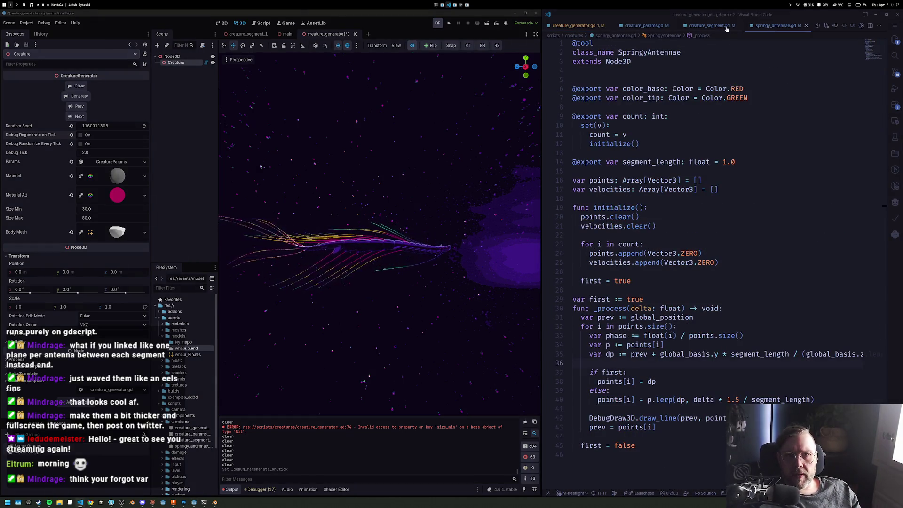
left_click(729, 399)
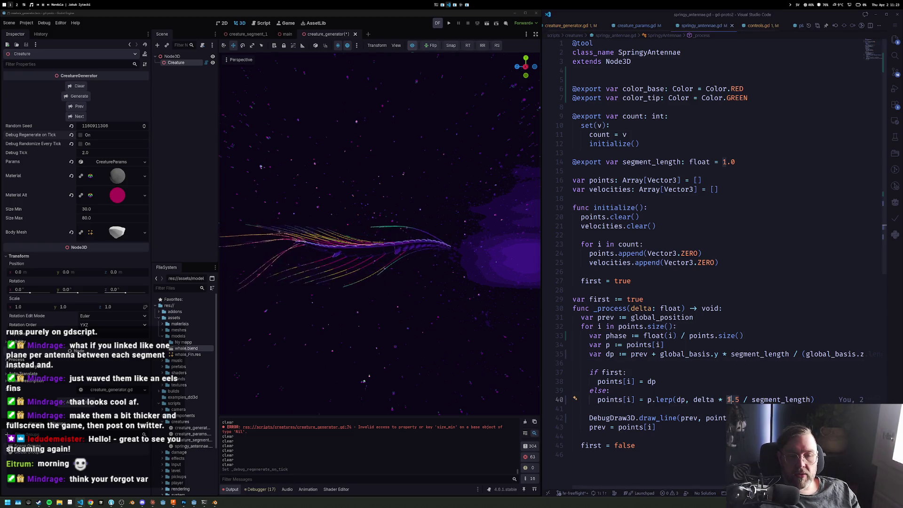
key("BackSpace")
type("0")
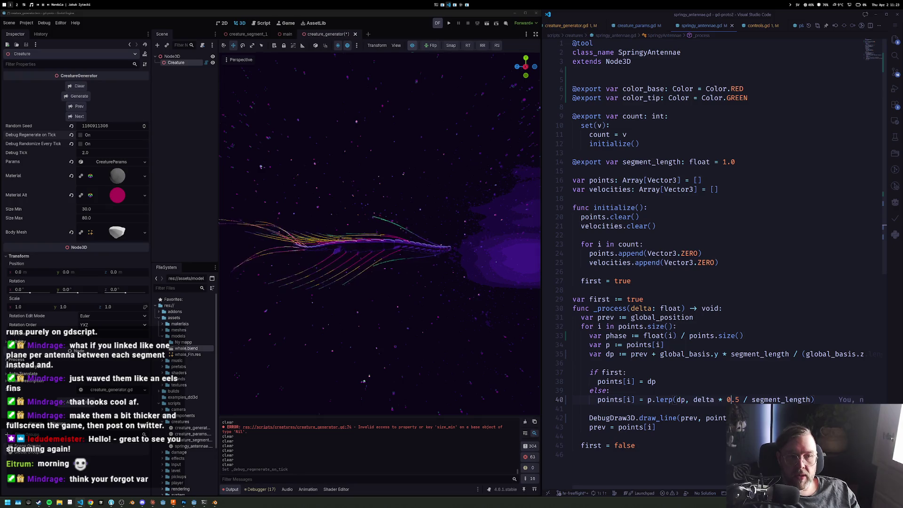
key("Left")
type("1")
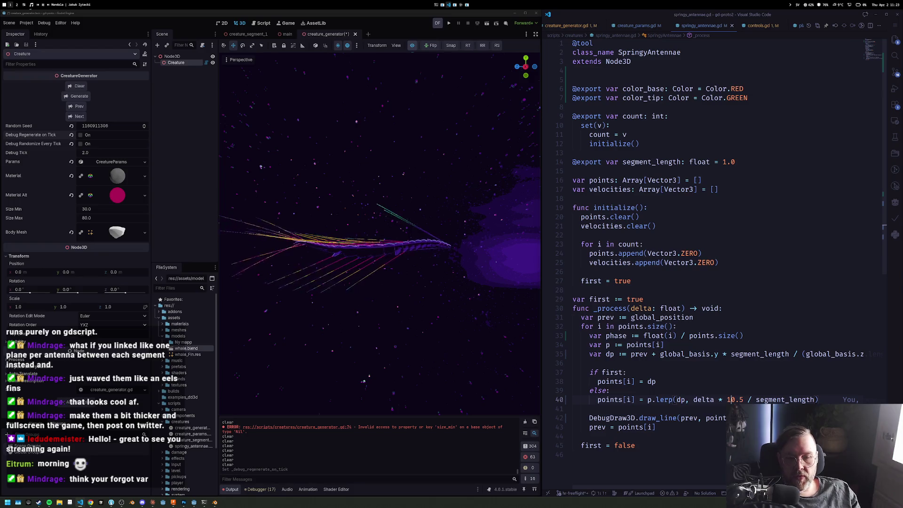
key("BackSpace")
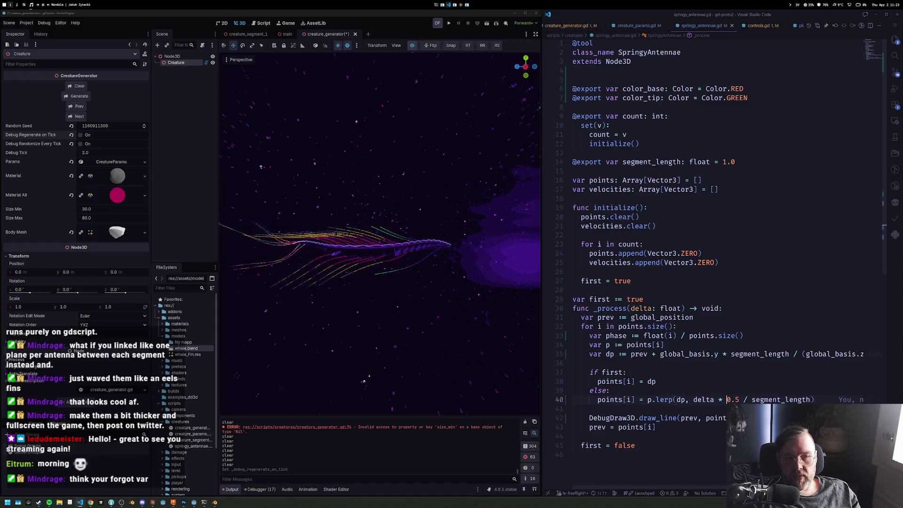
left_click(567, 25)
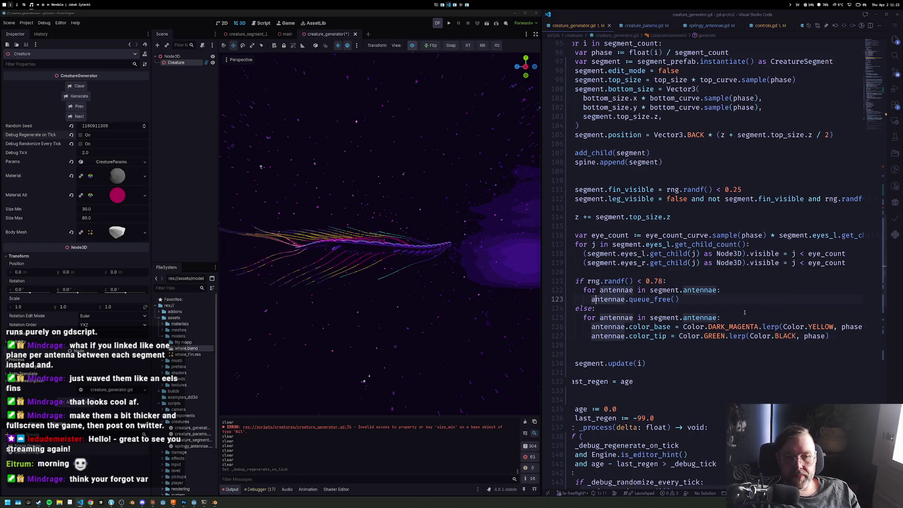
- Add 'antennae.count = randi_range(5, 12)' in the loop and jump to count's declaration
key("Return")
type("antennae")
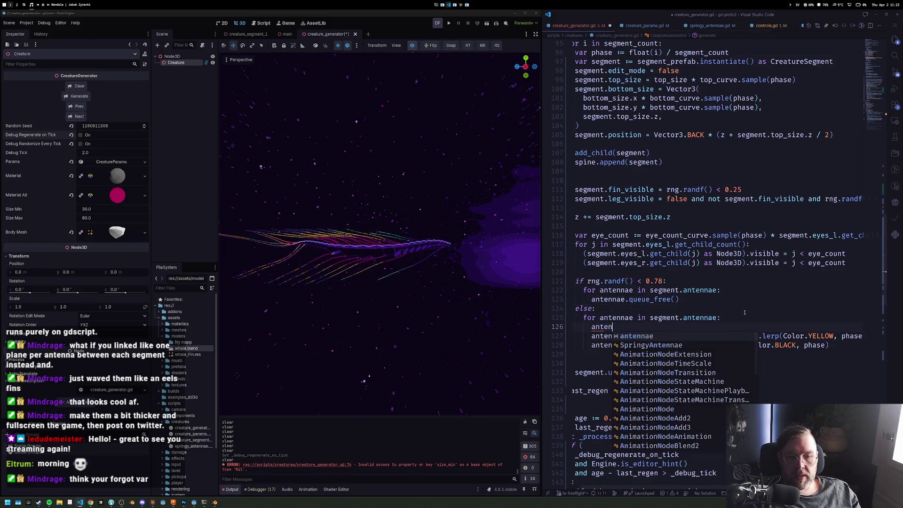
type(".count = randi")
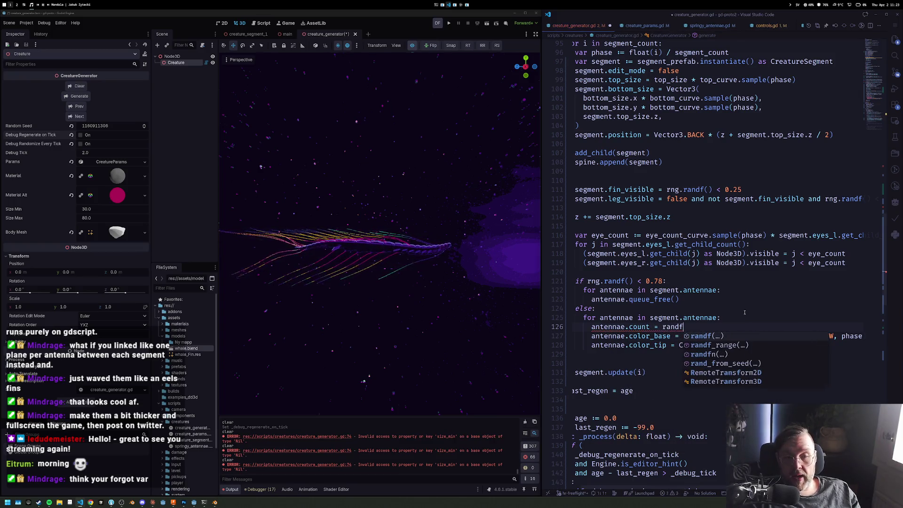
type("_range(")
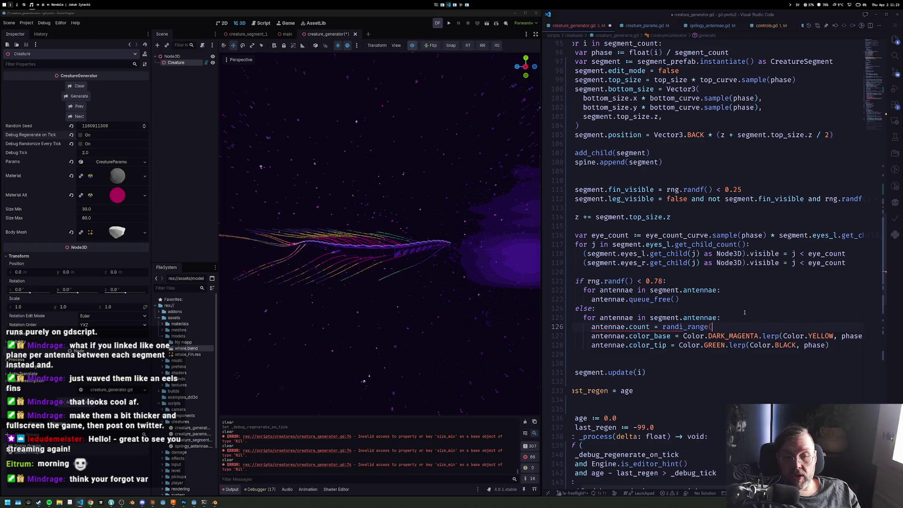
type("5.")
type(" 12)")
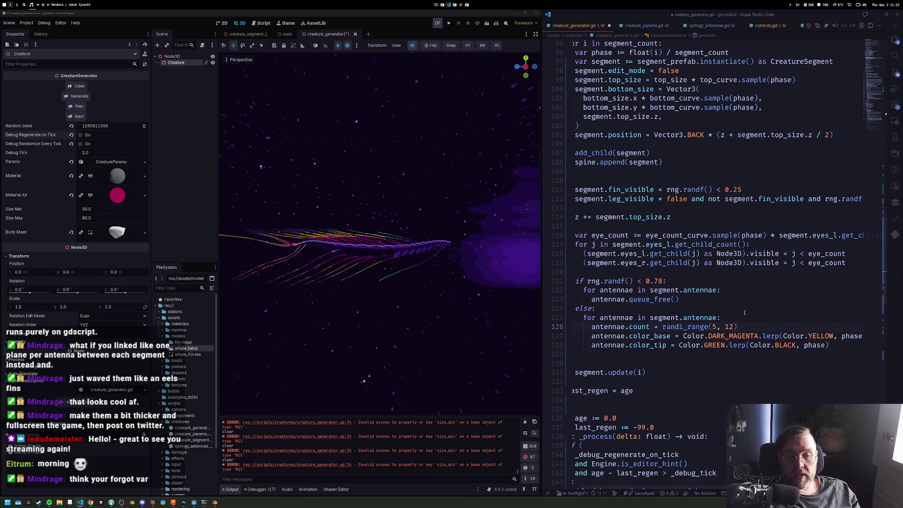
left_click(647, 329, "ctrl")
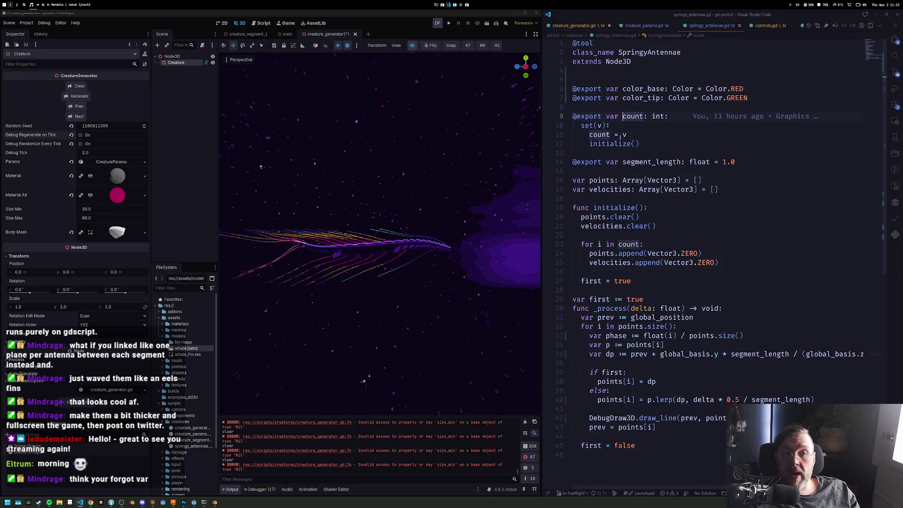
- Regenerate the creature in Godot and orbit around it to check the antennae
left_click(79, 96)
left_click_drag(326, 215, 397, 228)
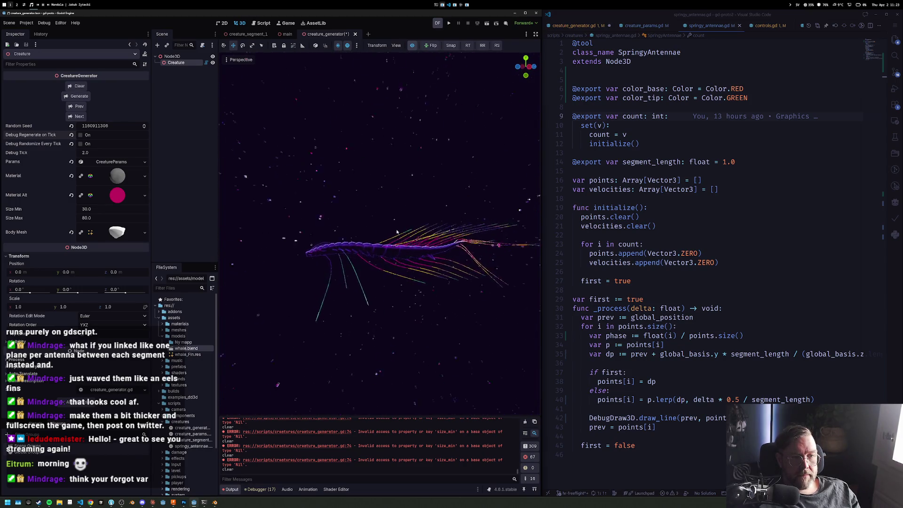
scroll(366, 228, "up", 5)
mouse_move(334, 226)
left_mouse_down()
mouse_move(318, 215)
mouse_move(414, 247)
left_mouse_up()
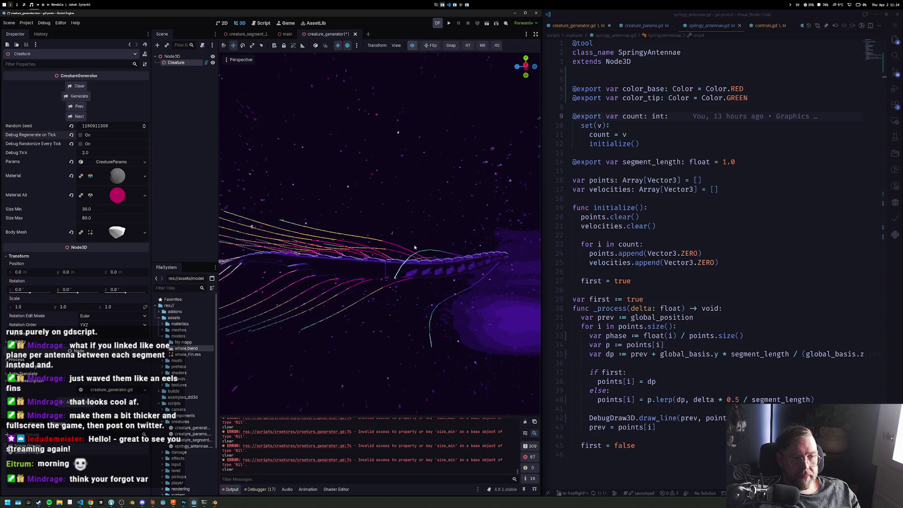
scroll(415, 247, "down", 3)
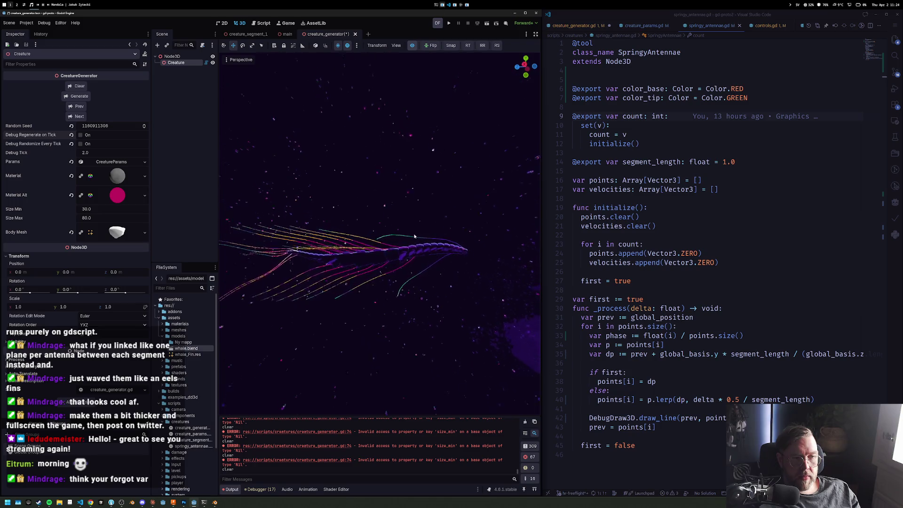
- Delete ' / (global_basis.z.length() * 0.2)' from line 35 of springy_antennae.gd
left_click(705, 390)
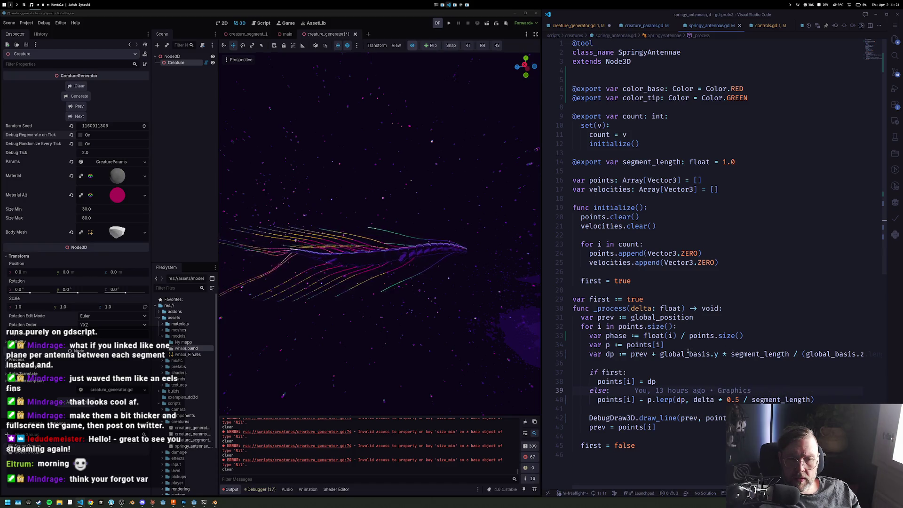
left_click(866, 354)
key("End")
key("BackSpace")
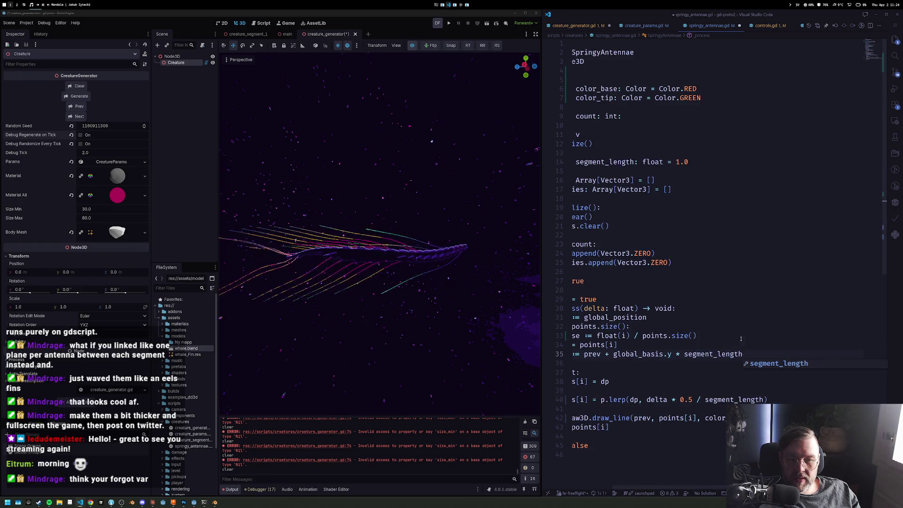
scroll(706, 337, "right", 2)
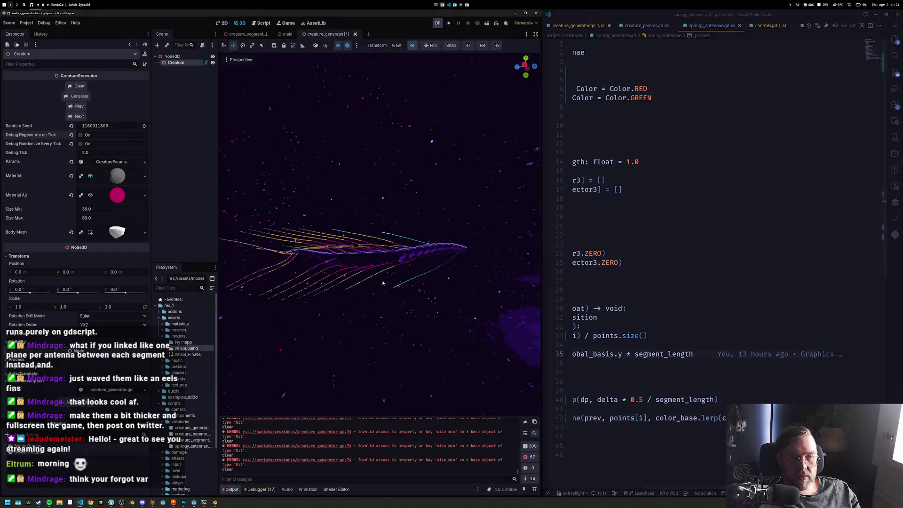
mouse_move(410, 297)
left_mouse_down()
mouse_move(419, 371)
mouse_move(357, 280)
mouse_move(462, 291)
mouse_move(444, 293)
left_mouse_up()
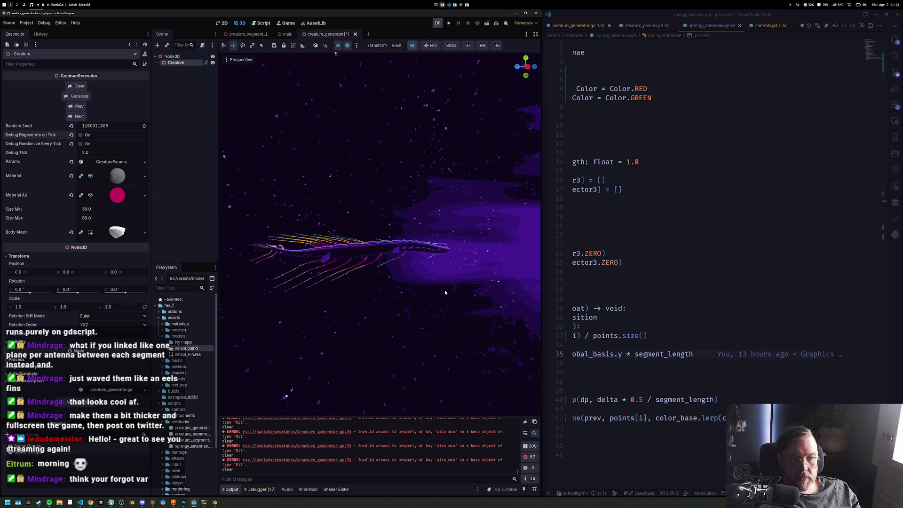
left_click(634, 399)
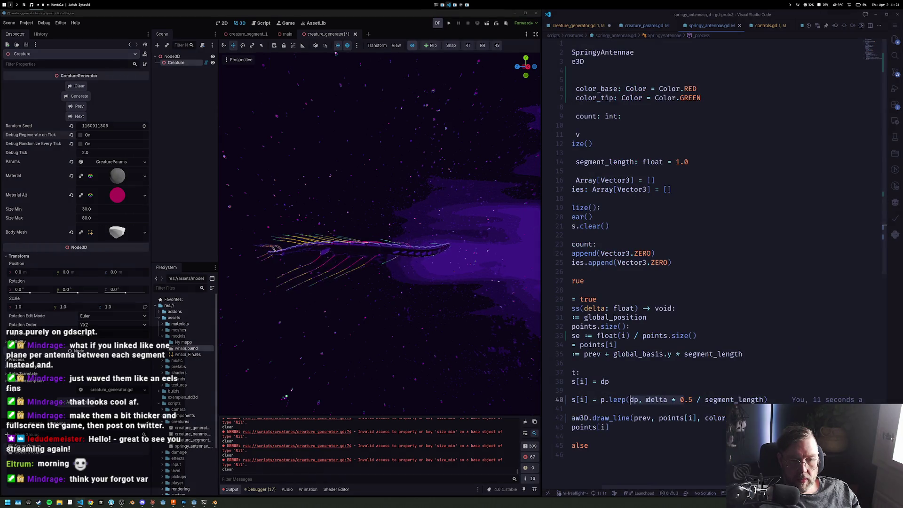
- Edit 'delta * 0.5' on line 40 to read 'delta * 3.5'
double_click(682, 400)
type("5")
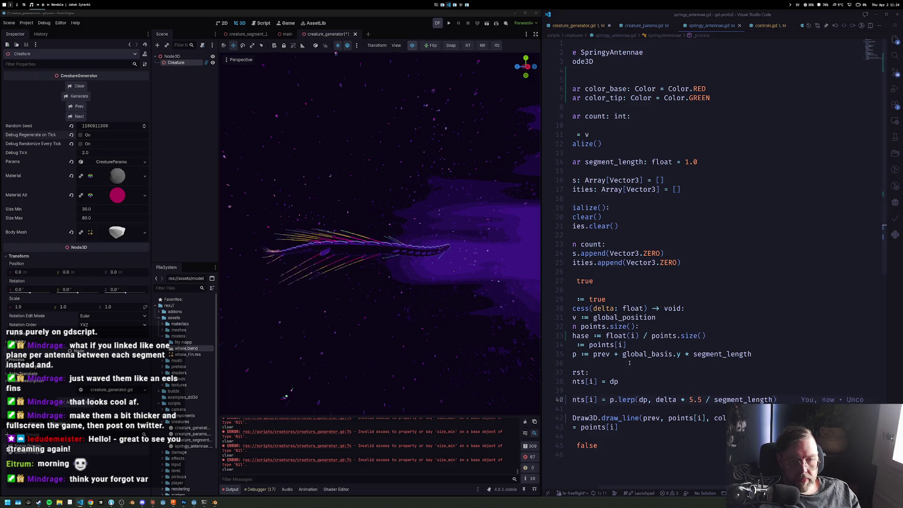
double_click(691, 399)
type("3")
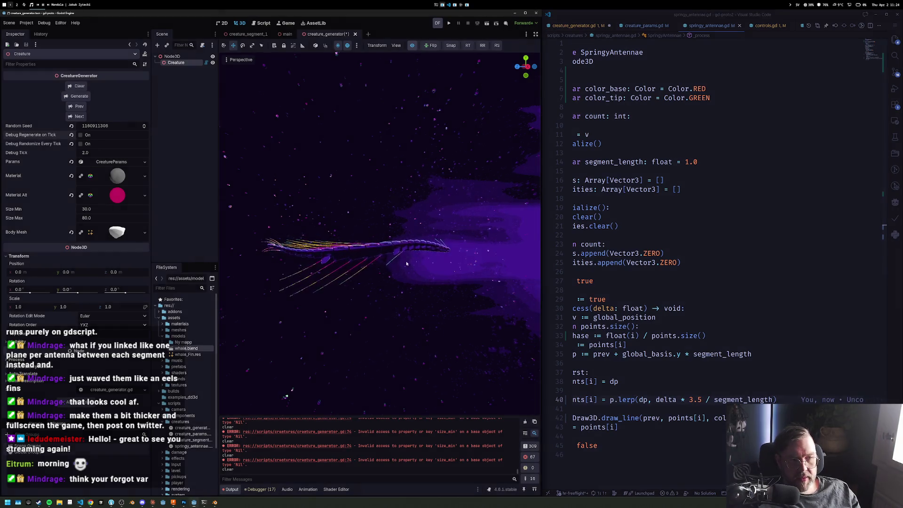
scroll(412, 262, "up", 4)
left_click_drag(411, 261, 451, 249)
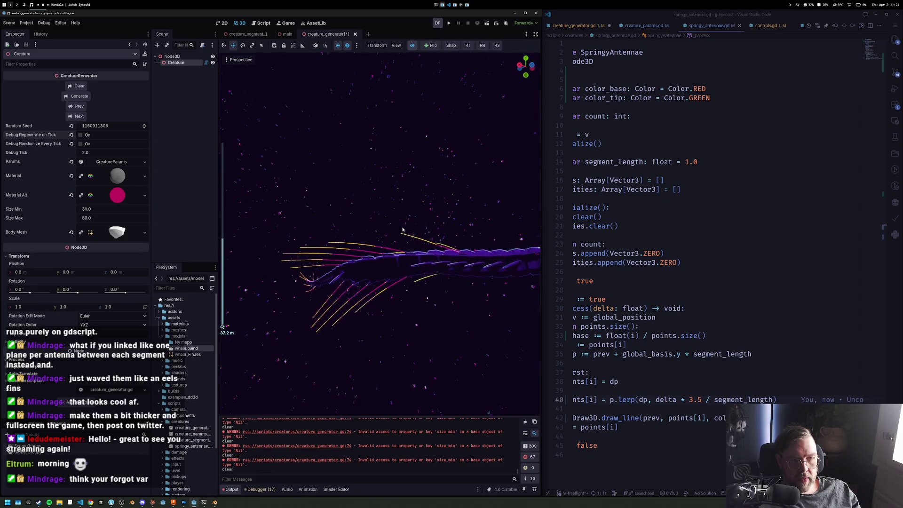
key("ctrl+Tab")
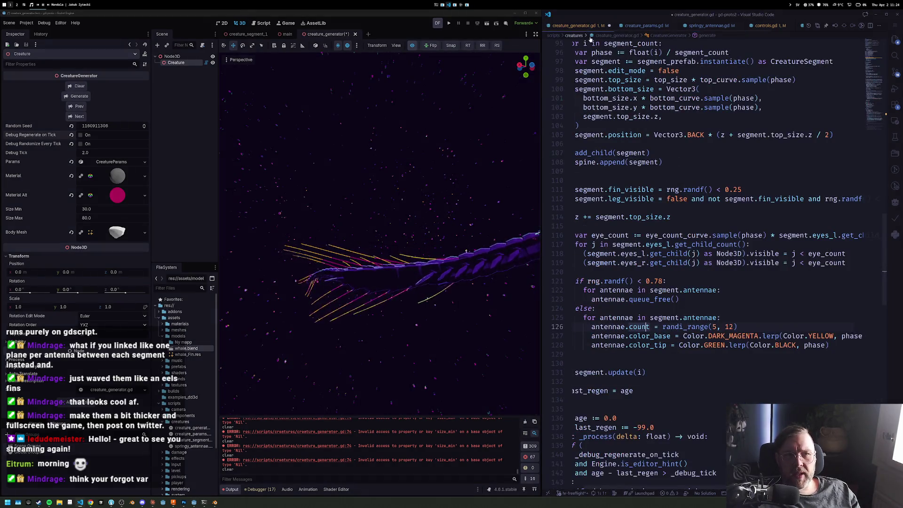
- Replace Color.YELLOW with Color.BLACK in the line 127 antenna base colour and save
left_click(726, 336)
key("w")
key("w")
key("w")
type("cwBLACK")
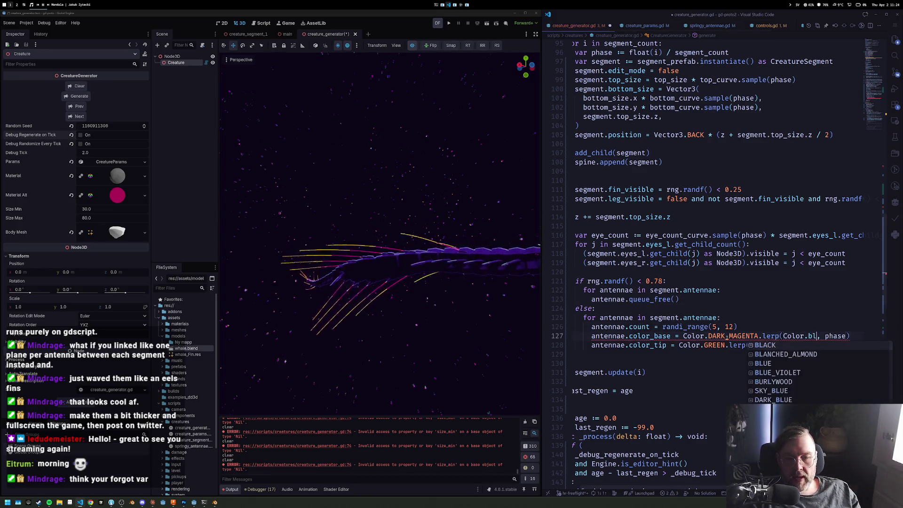
key("Escape")
key("j")
key("ctrl+s")
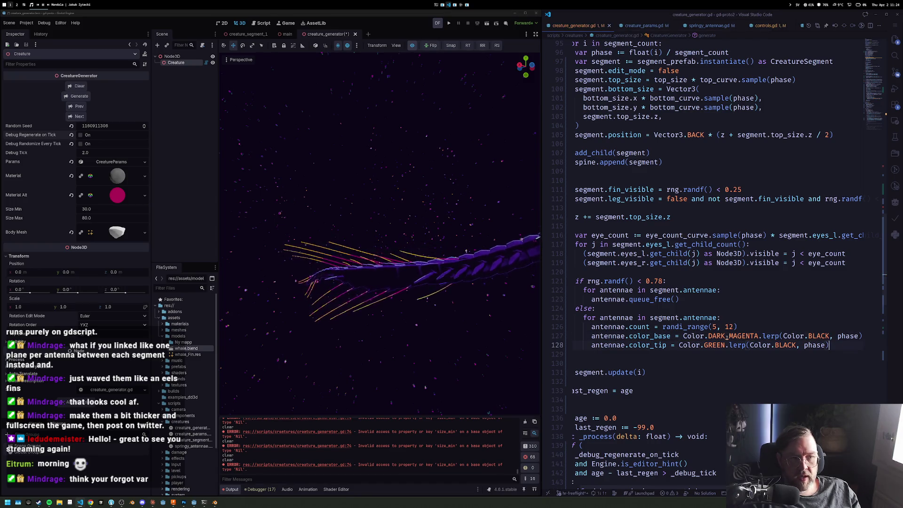
scroll(373, 230, "down", 3)
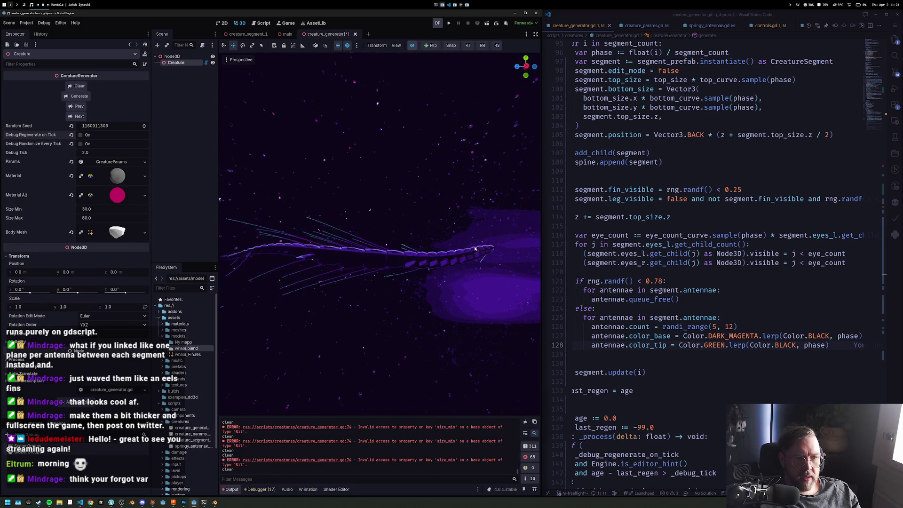
left_click(81, 116)
left_click(80, 116)
left_click(81, 116)
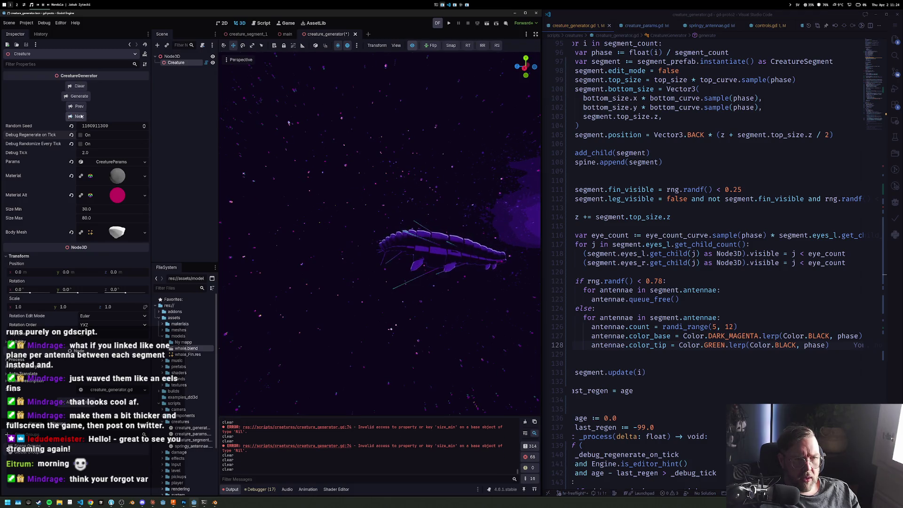
left_click(81, 116)
left_click(81, 116)
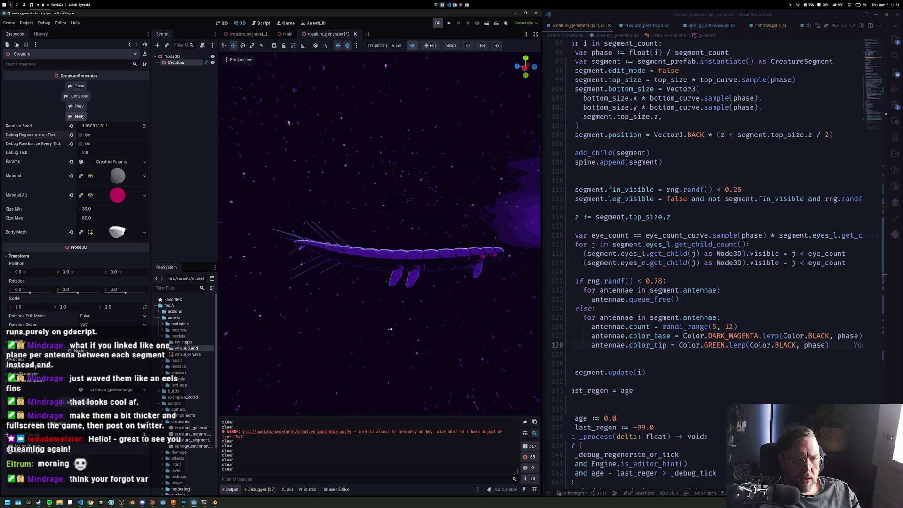
left_click(81, 116)
mouse_move(463, 239)
left_mouse_down()
mouse_move(396, 187)
mouse_move(220, 176)
mouse_move(474, 205)
mouse_move(328, 190)
mouse_move(355, 198)
left_mouse_up()
mouse_move(420, 240)
left_mouse_down()
mouse_move(485, 262)
mouse_move(266, 205)
mouse_move(309, 224)
left_mouse_up()
left_click(727, 335)
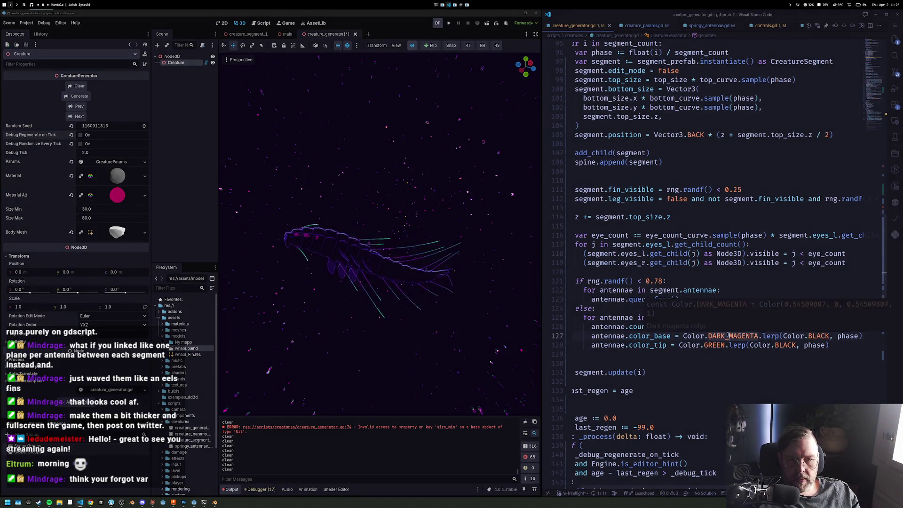
- Change the line 128 antenna tip colour from GREEN to Color.YELLOW and regenerate the creature
key("ctrl+Left")
key("ctrl+Left")
key("Down")
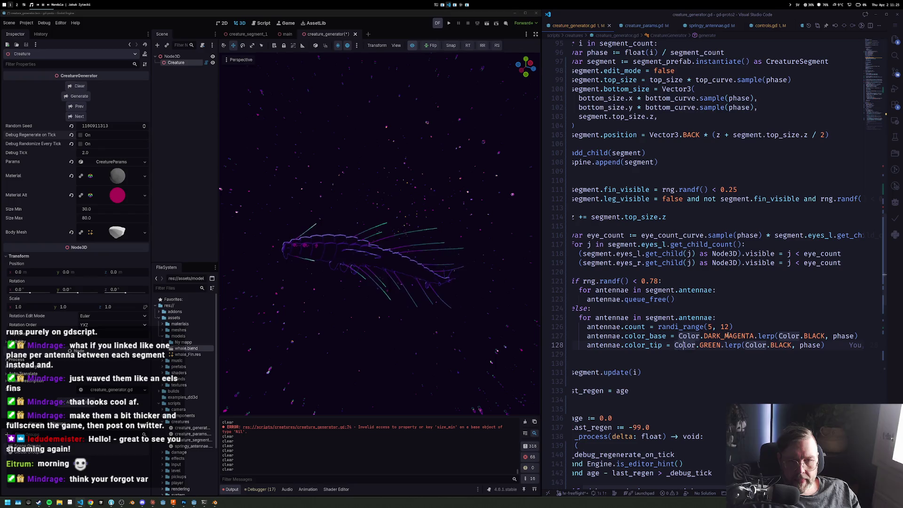
key("Right")
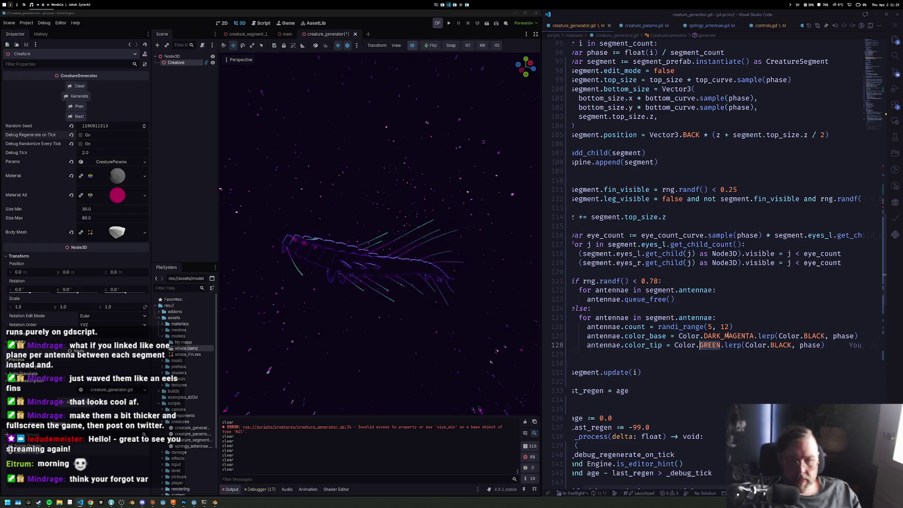
key("ctrl+shift+Right")
type("YELLOW")
key("Escape")
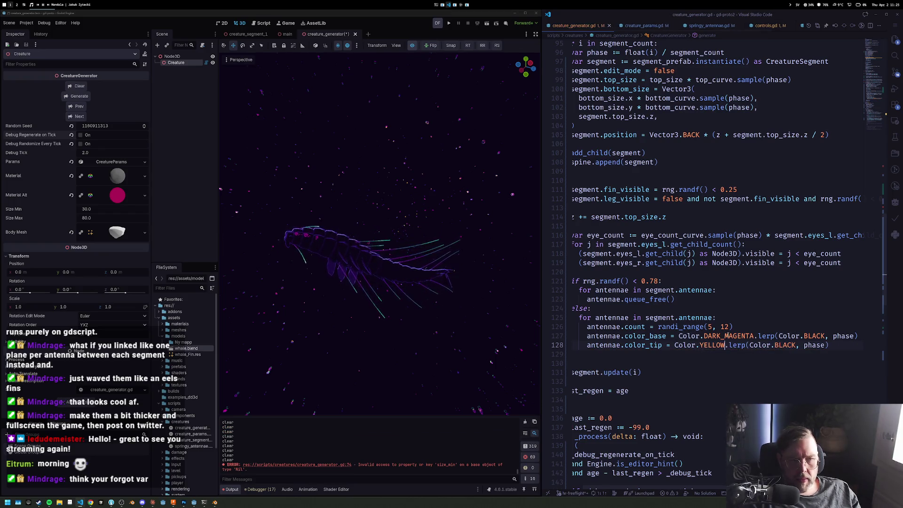
left_click(88, 96)
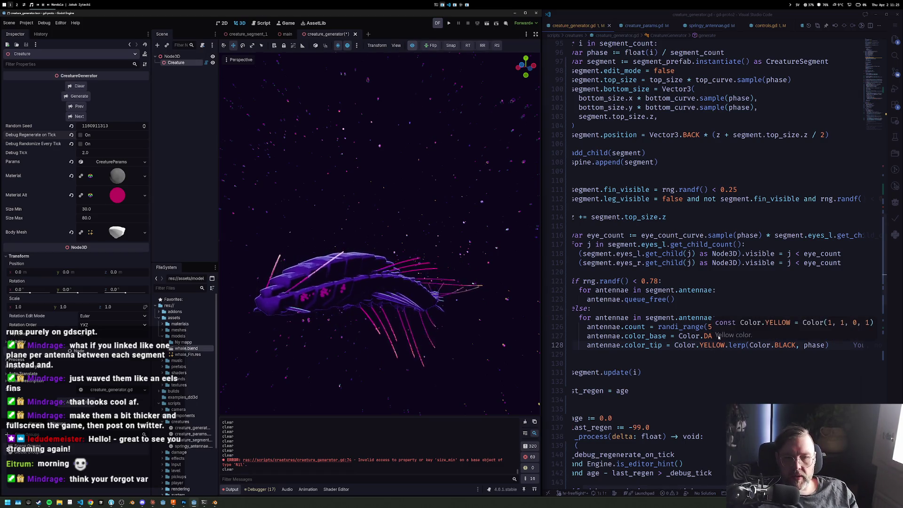
left_click(704, 326)
- Change the base colour lerp target from BLACK to Color.GREEN and regenerate to preview
left_click(812, 336)
double_click(813, 336)
type("GREEN, phase)")
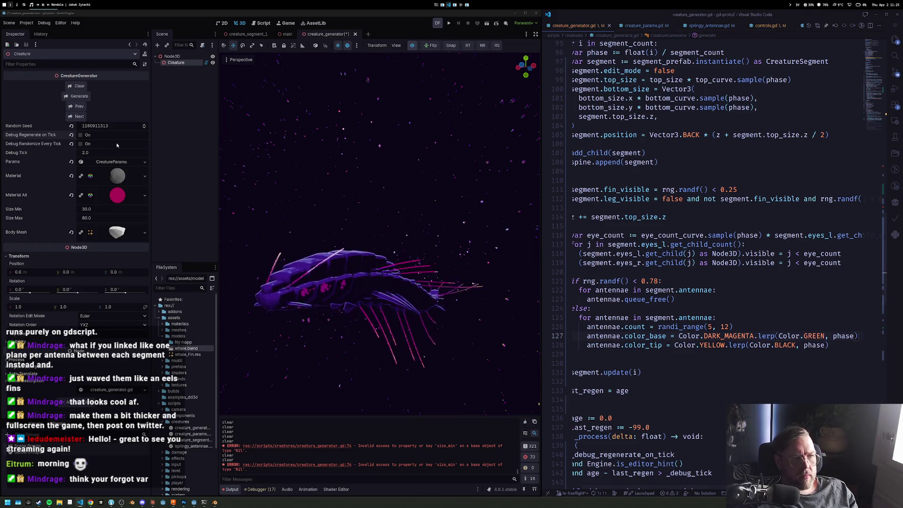
left_click(77, 97)
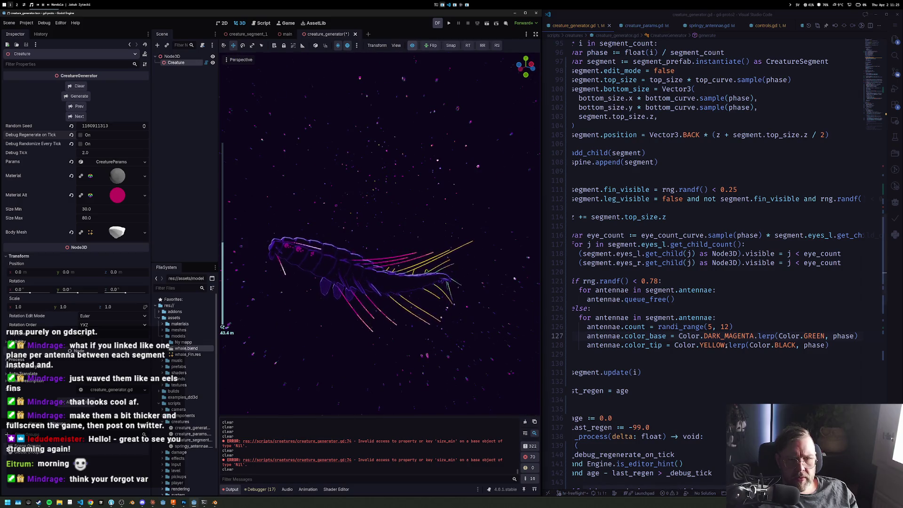
- Make the antenna tips Color.BLACK, save the script, and orbit the creature
double_click(703, 345)
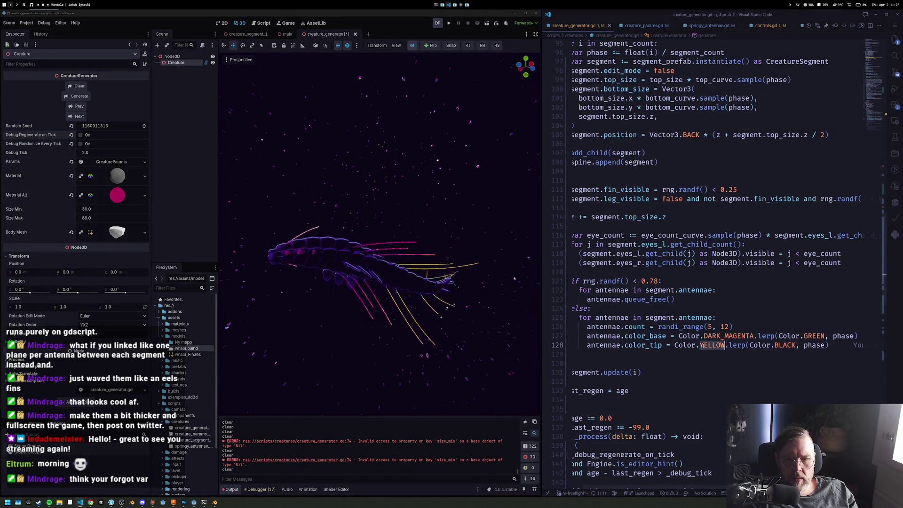
type("D")
key("BackSpace")
type("BLACK")
key("ctrl+s")
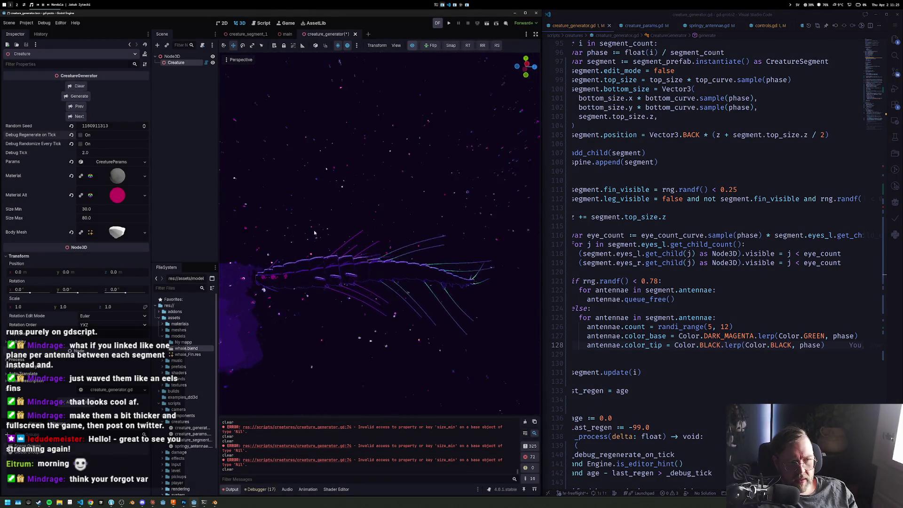
left_click_drag(317, 192, 253, 267)
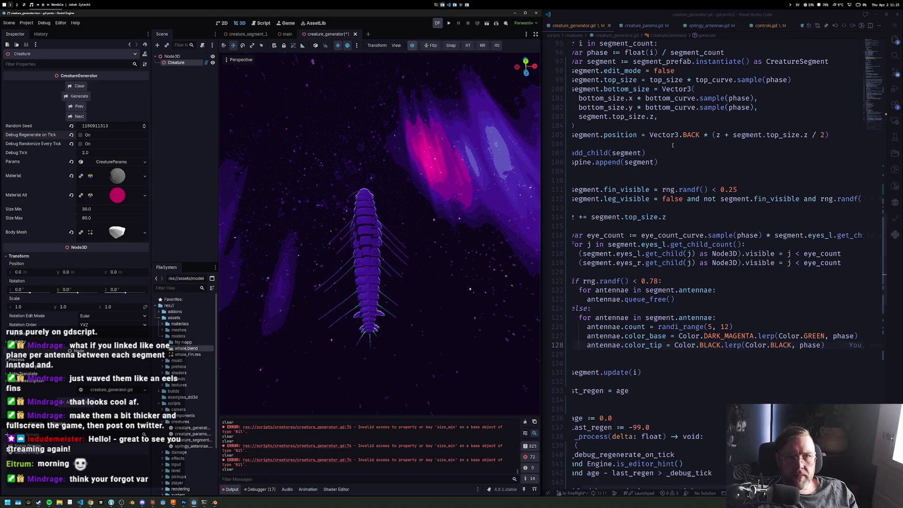
left_click(649, 24)
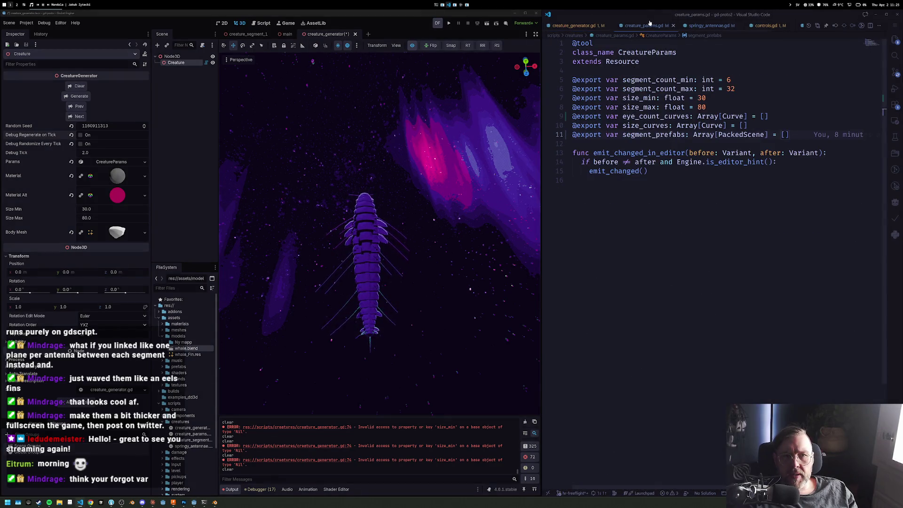
- Inside the antenna loop, set antennae.count to antennae_segment_count
left_click(591, 24)
left_click(719, 314)
key("Home")
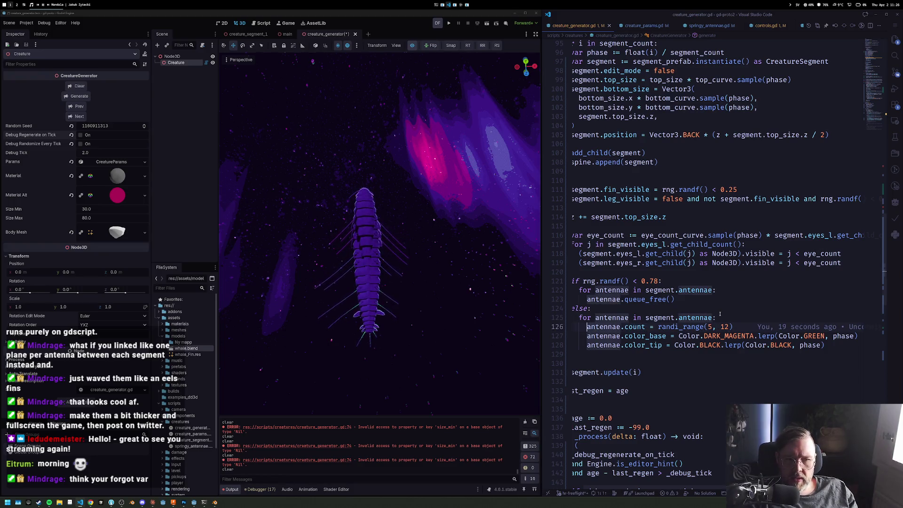
key("alt+Up")
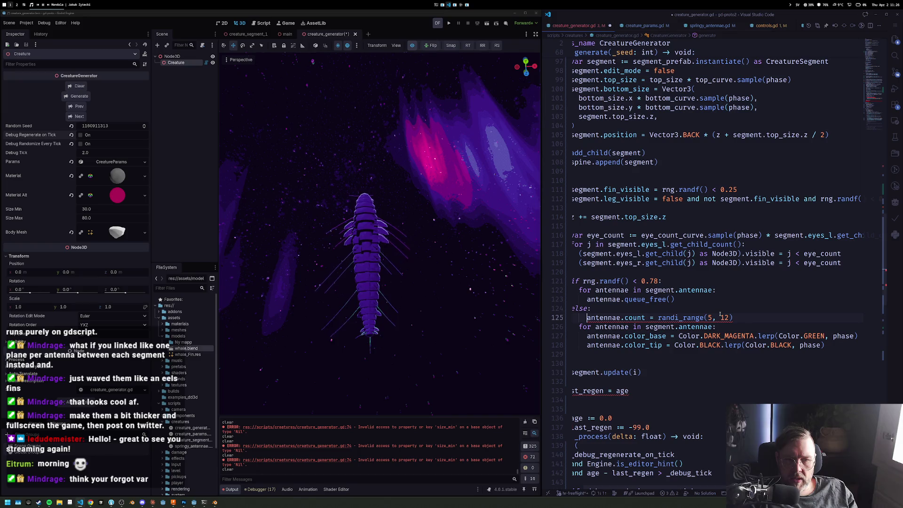
key("alt+Down")
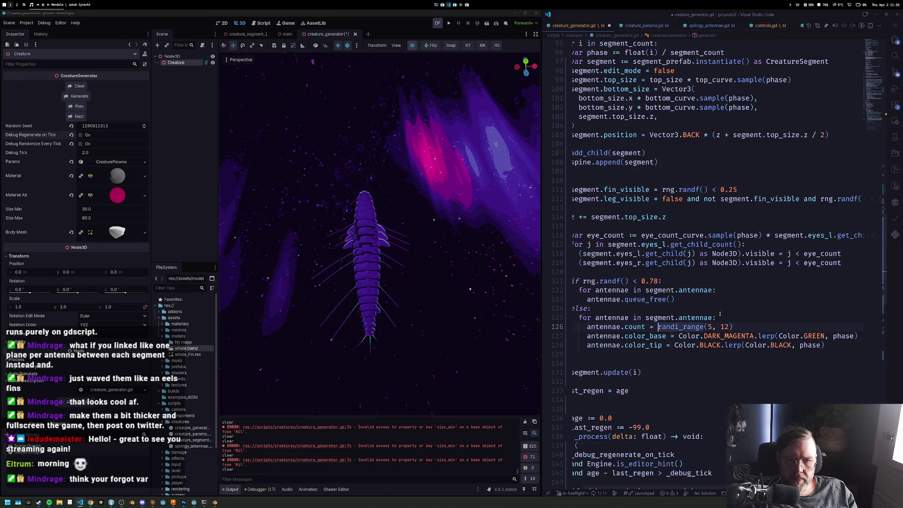
scroll(719, 313, "down", 10)
key("alt+Up")
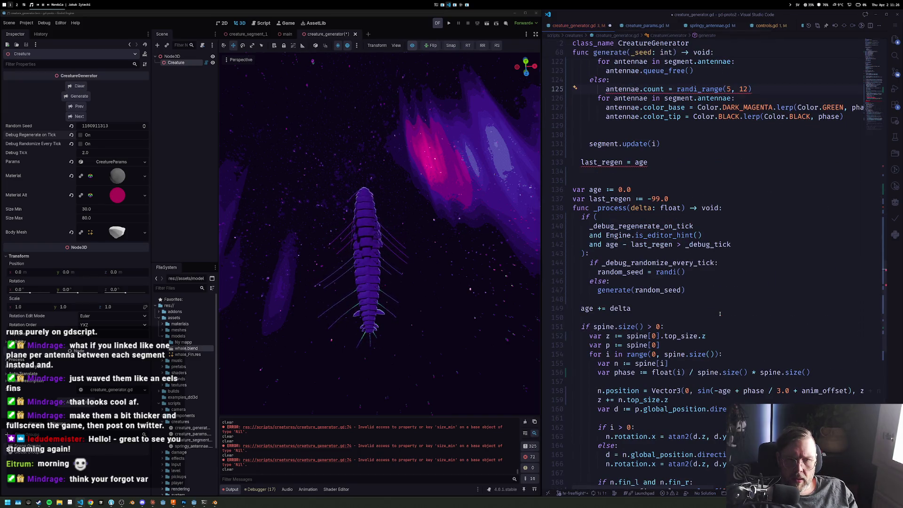
key("alt+Down")
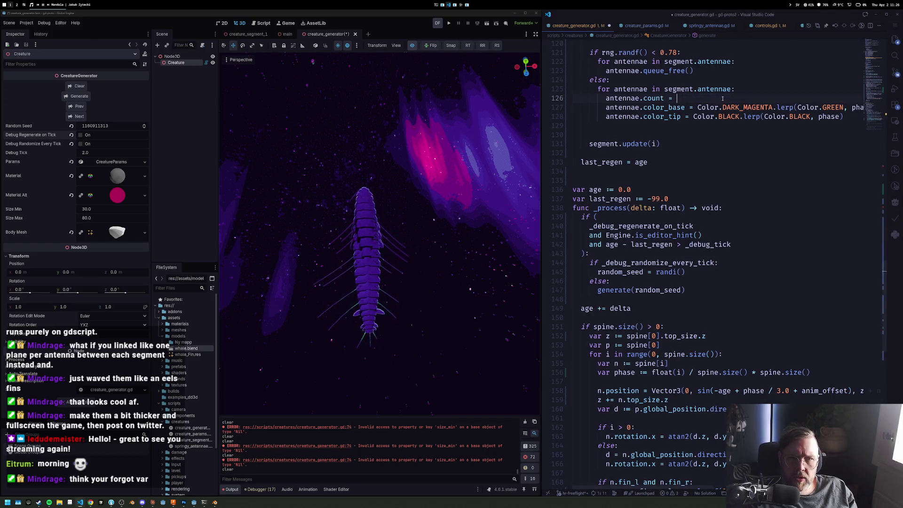
type("c")
key("BackSpace")
type("antennae_segment_count")
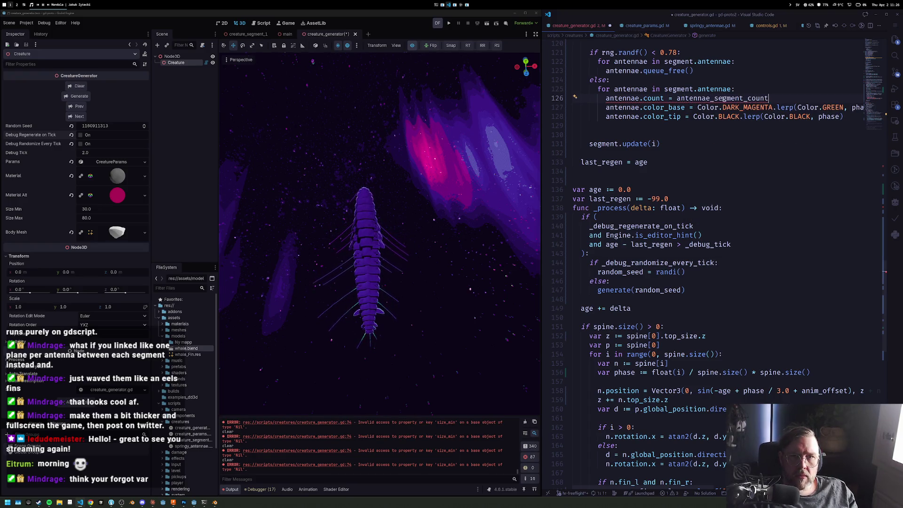
- Add 'var antennae_segment_count := rng.randi_range(5, 12)' on a new line after else:
key("Up")
key("Up")
key("Return")
type("var antennae_segment_count := randi_range(5, 12")
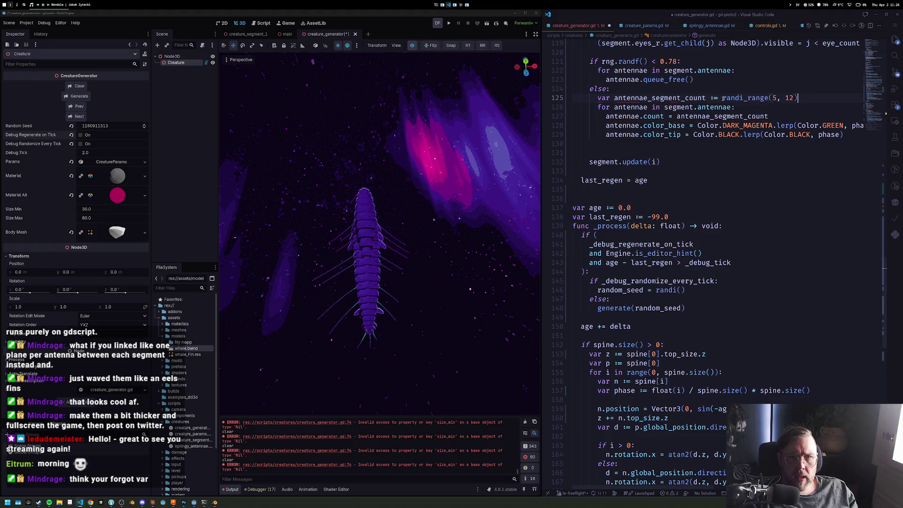
left_click(722, 97)
type("rng.")
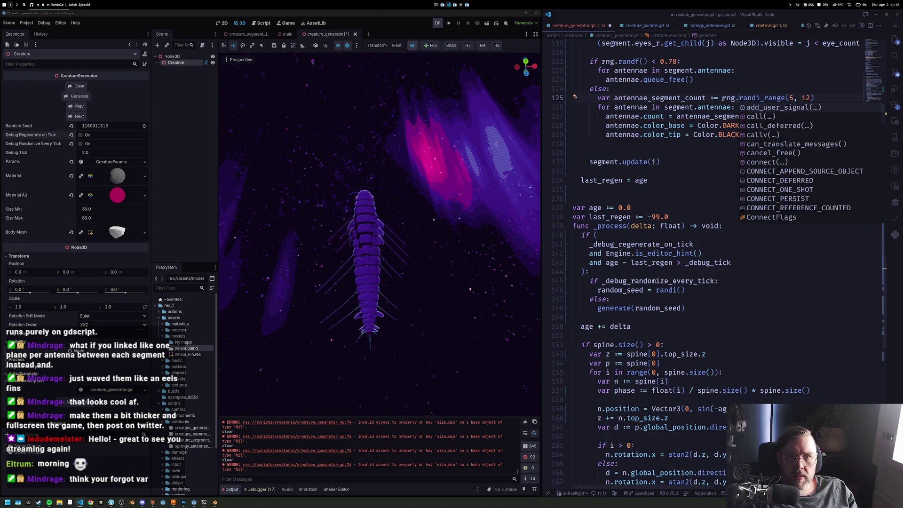
left_click(417, 33)
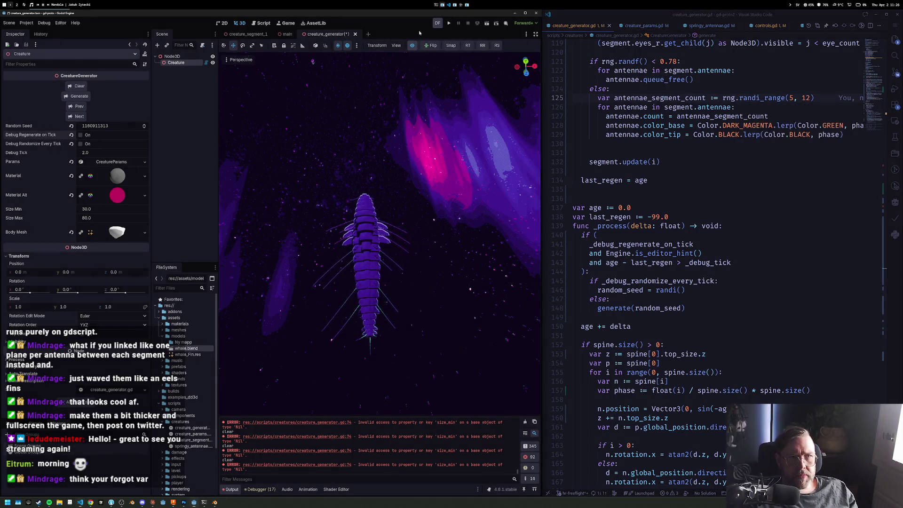
- Regenerate the creature and orbit to see its shared-length antennae from the side
left_click(76, 97)
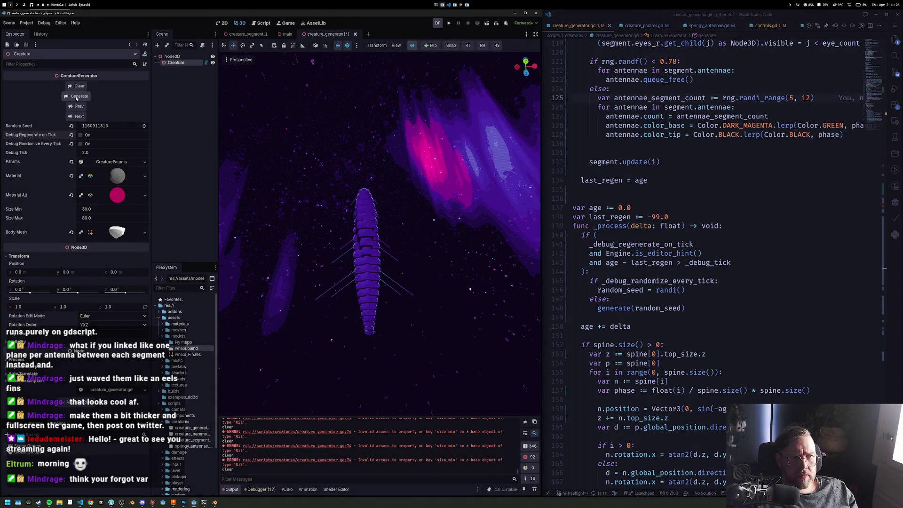
left_click_drag(338, 236, 304, 233)
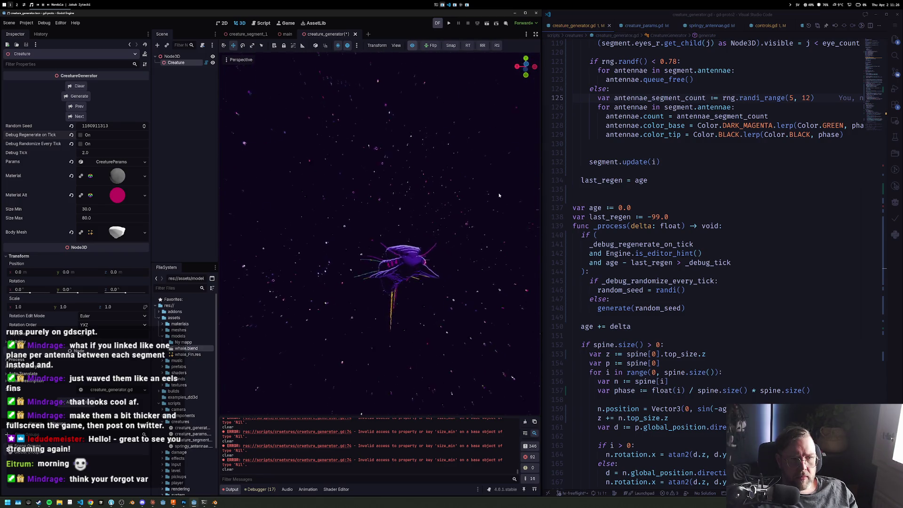
left_click_drag(333, 214, 333, 229)
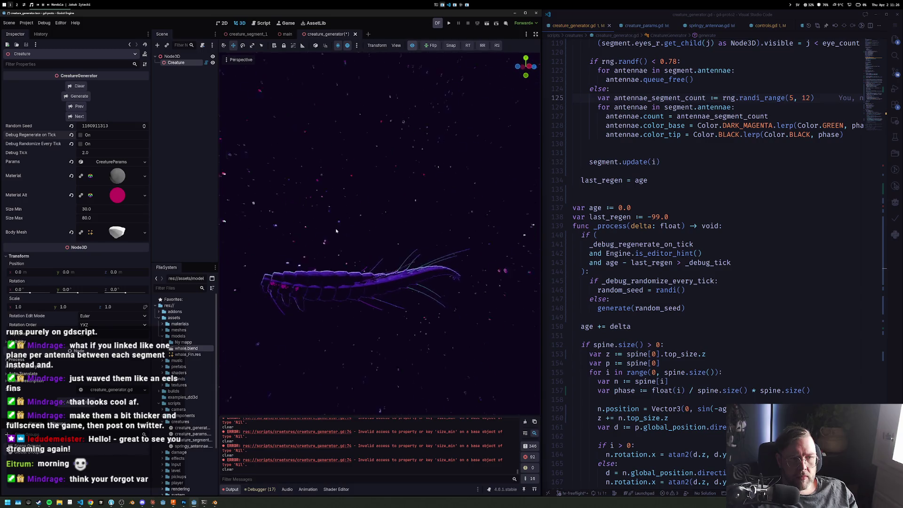
left_click(662, 154)
scroll(660, 226, "up", 3)
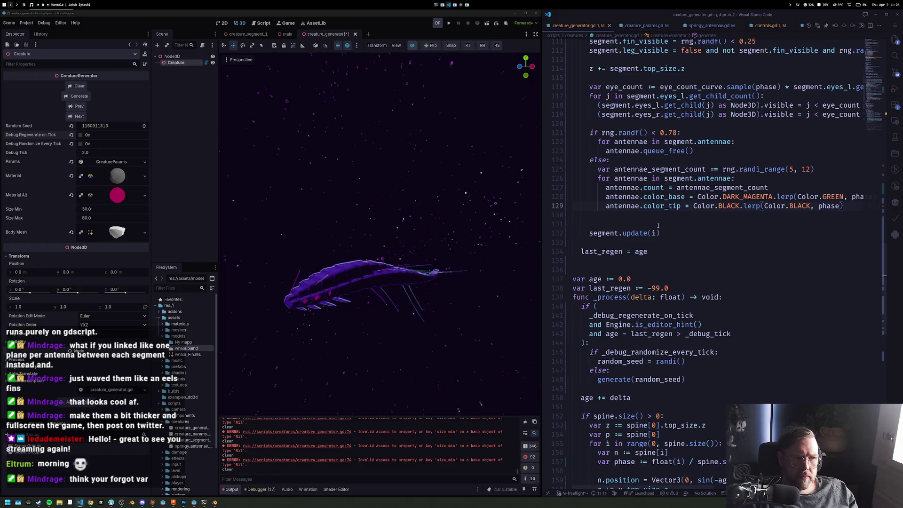
- Delete the half-typed 'if rng.randf()' line, save creature_generator.gd, and run the game with F6
key("Return")
key("Return")
type("if")
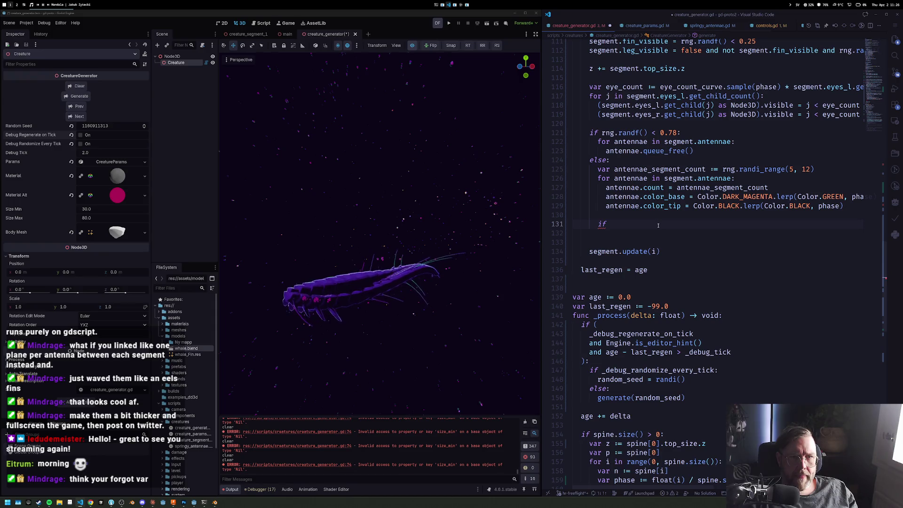
type(" rng.ran")
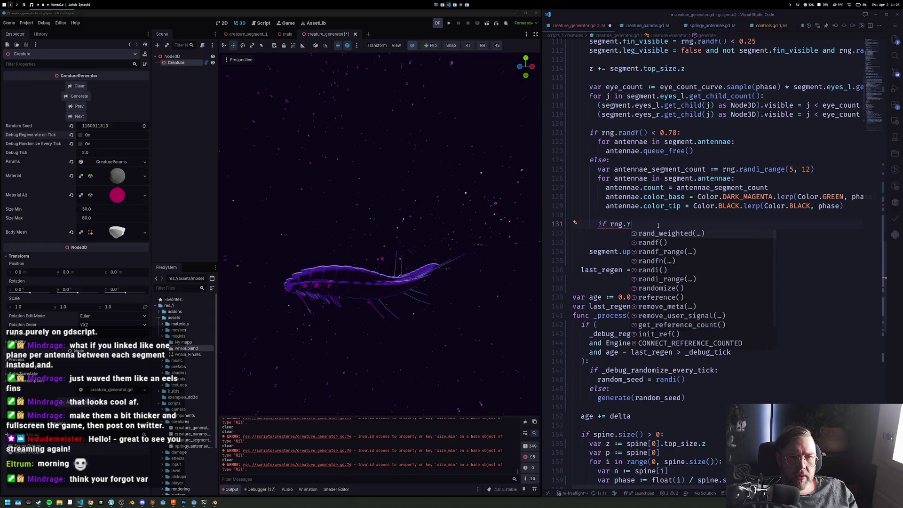
key("Return")
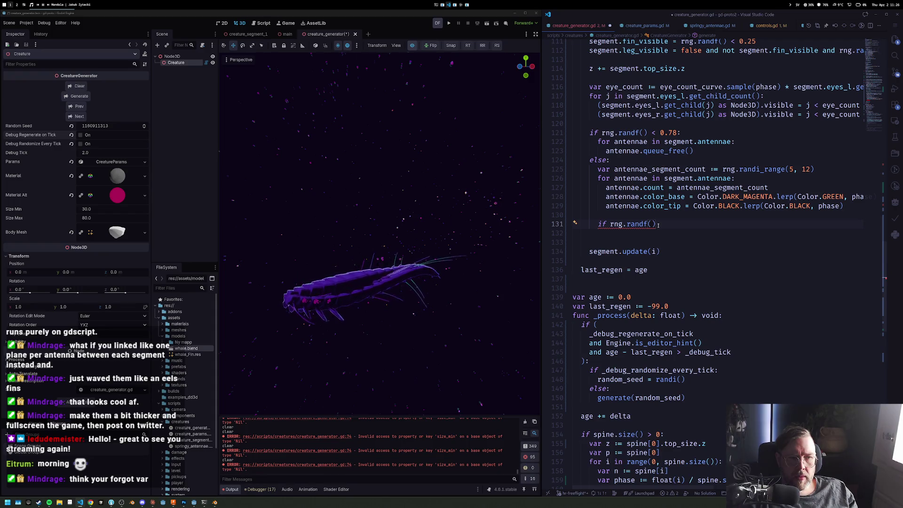
key("shift+Home")
key("BackSpace")
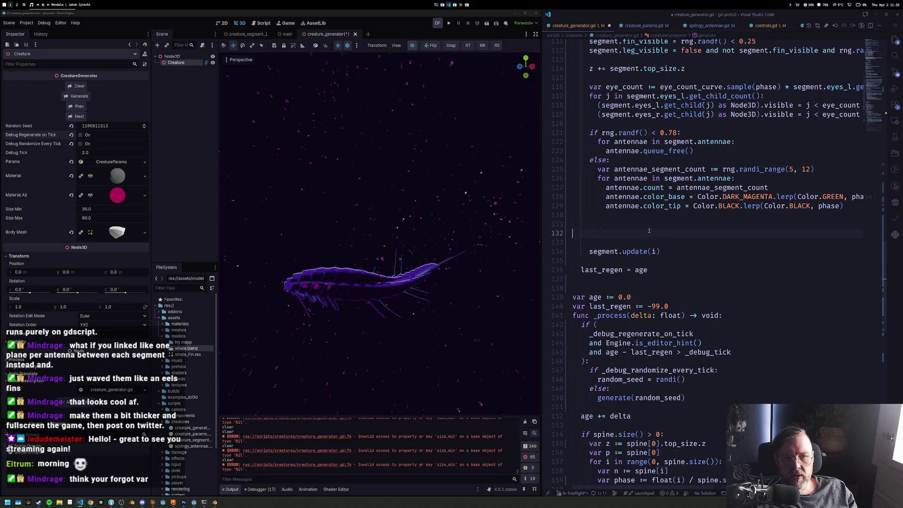
key("BackSpace")
key("BackSpace")
key("BackSpace")
key("ctrl+s")
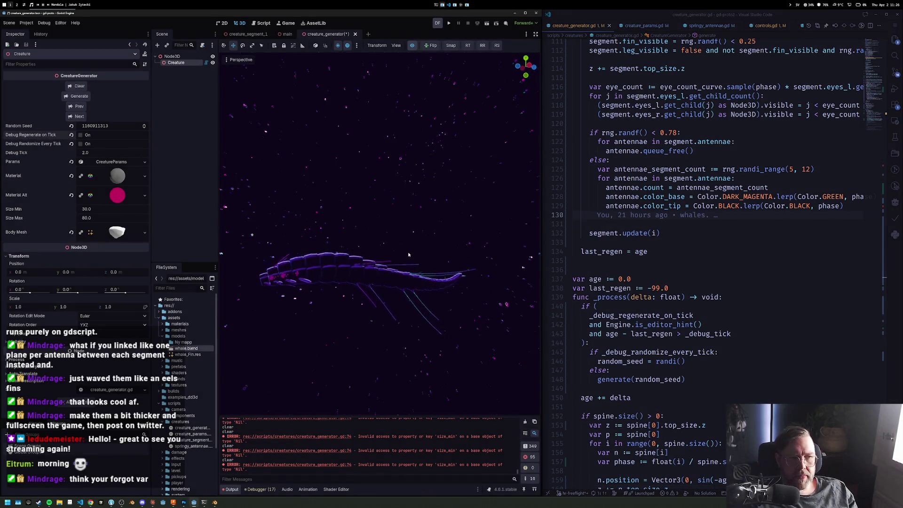
key("F6")
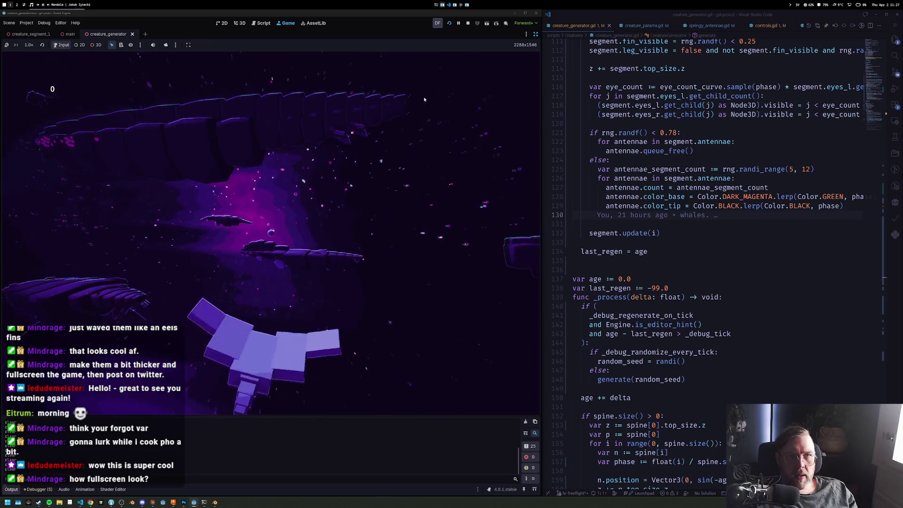
- Maximize the Godot window and collapse the bottom Output panel to enlarge the game view
left_click(527, 13)
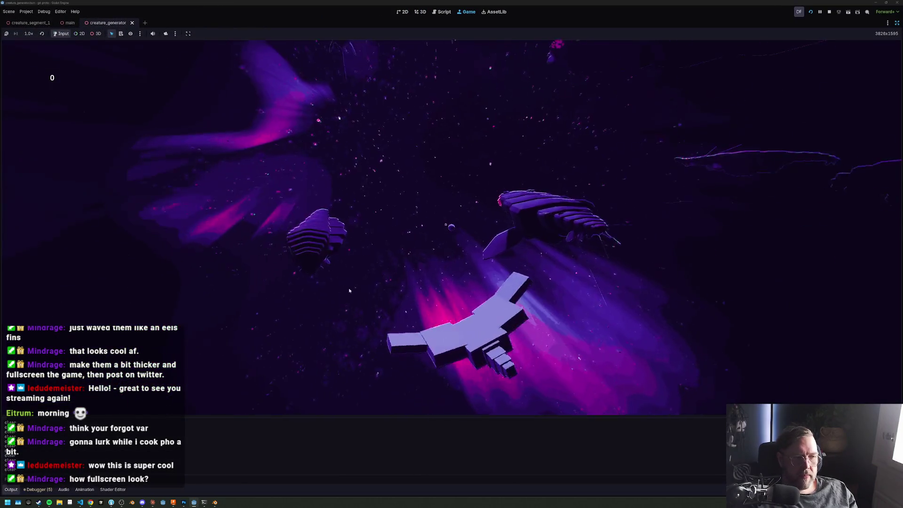
left_click(19, 488)
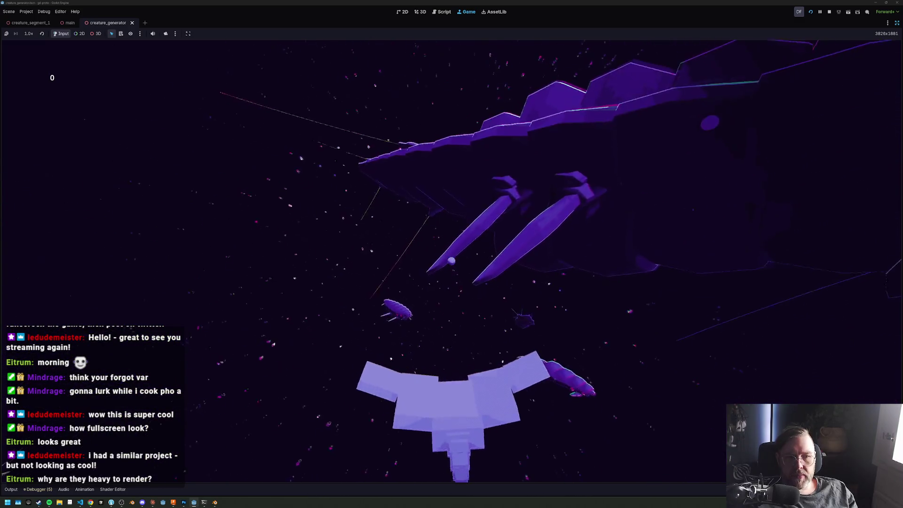
- Lower the antenna removal threshold on line 121 from 0.78 to 0.2, then stop the game
left_click(886, 4)
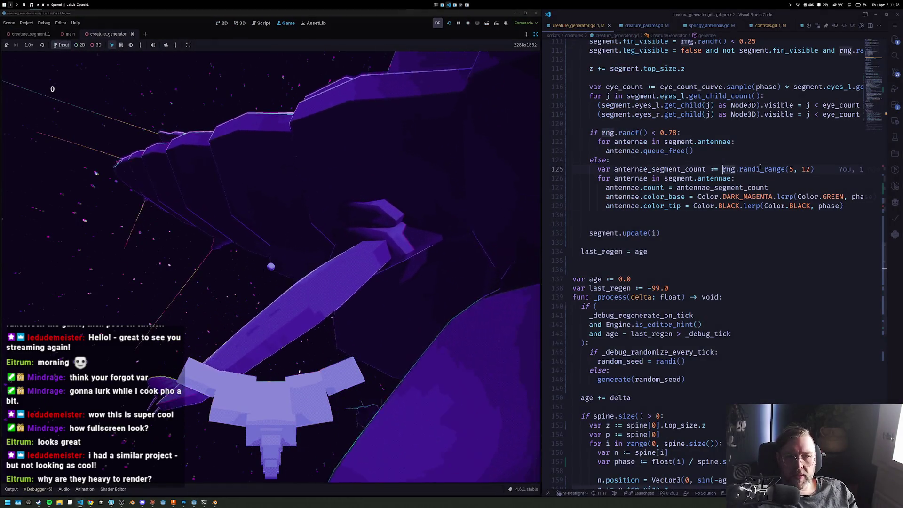
mouse_move(663, 196)
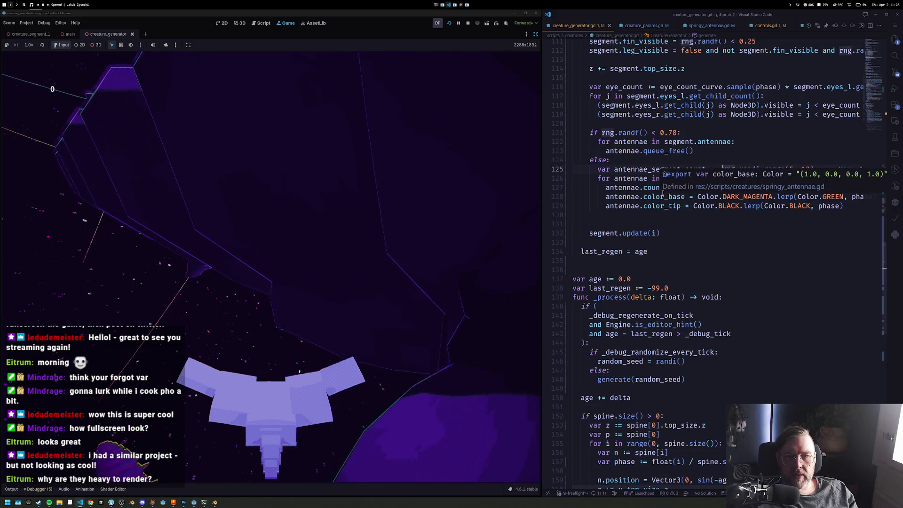
double_click(668, 132)
type("0")
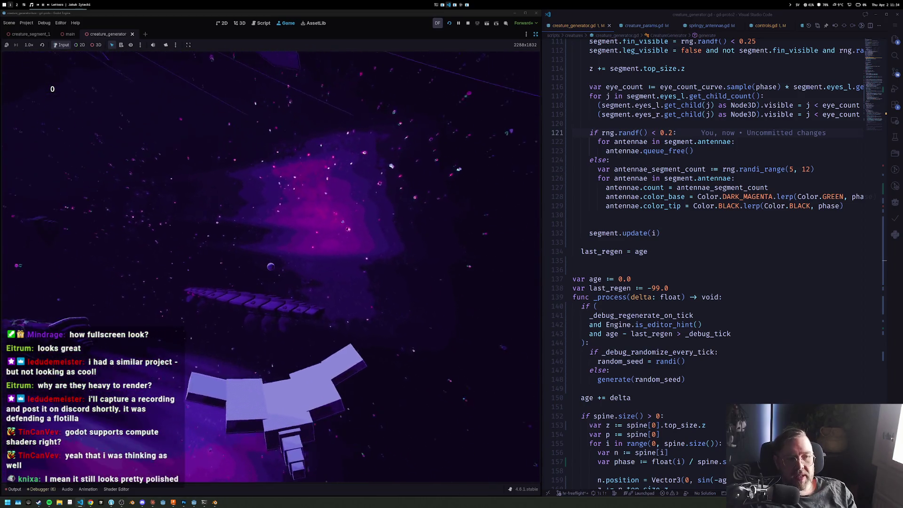
left_click(468, 23)
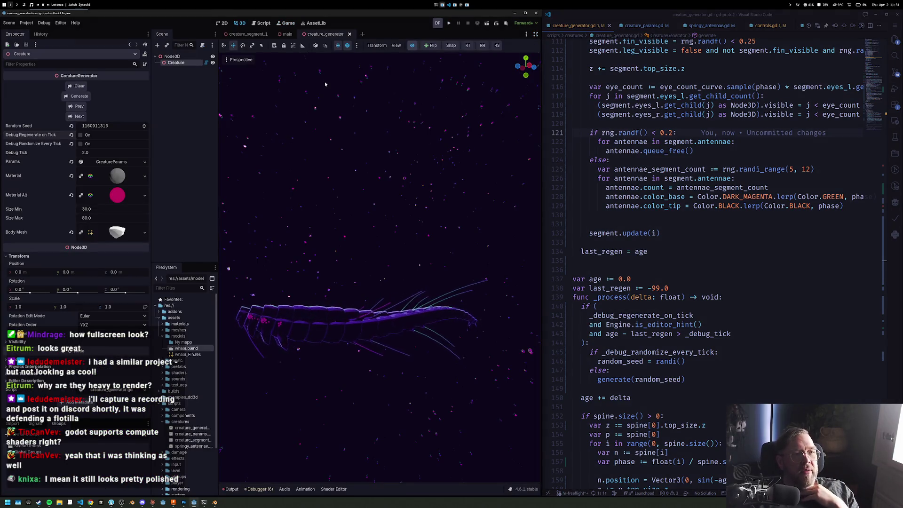
- In creature_segment_1, select both FinMesh nodes and open their Geometry Material Override options
left_click(247, 34)
left_click(365, 312)
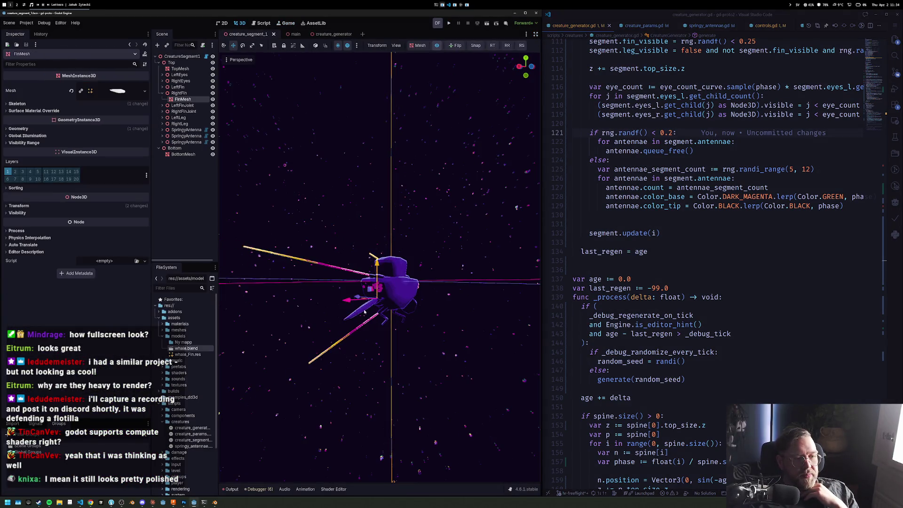
left_click(163, 118)
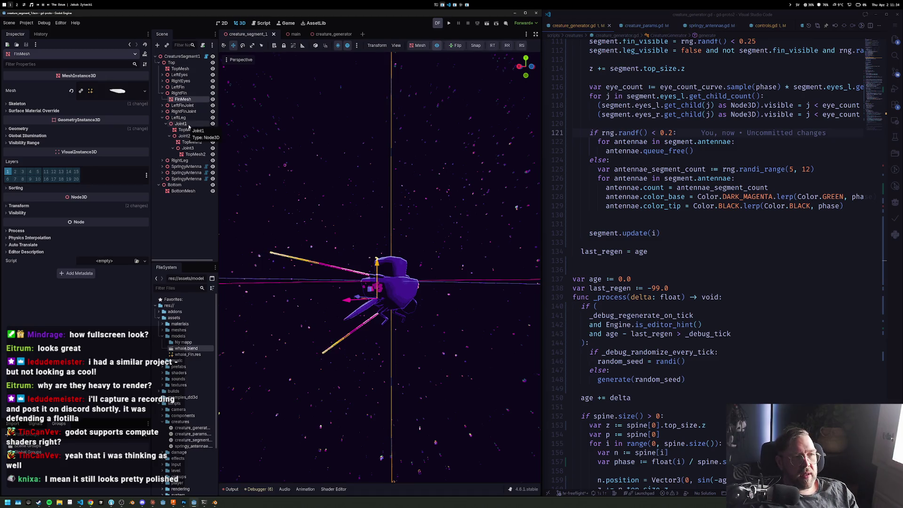
left_click(162, 118)
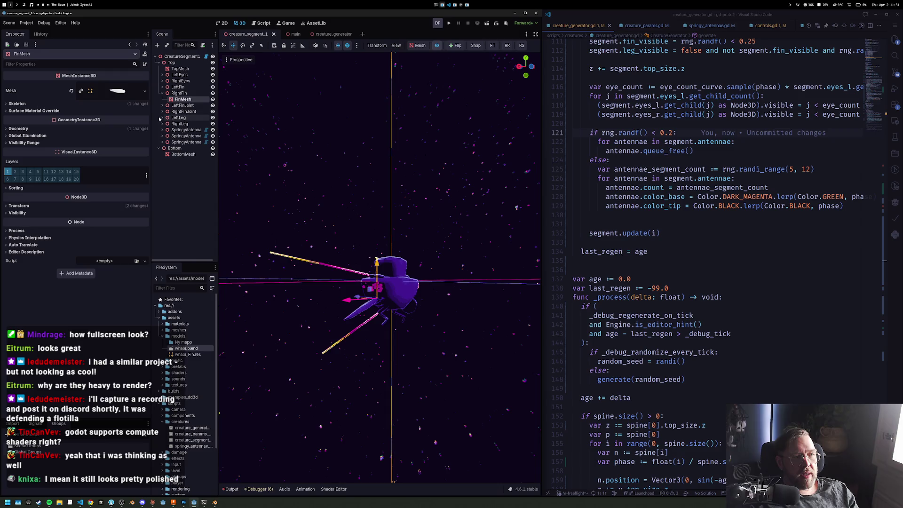
left_click(162, 87)
left_click(183, 93, "ctrl")
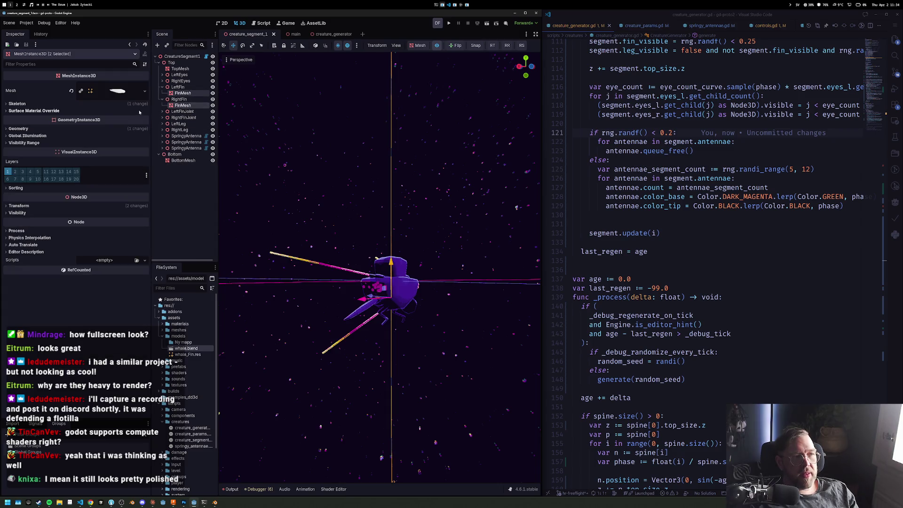
left_click(19, 128)
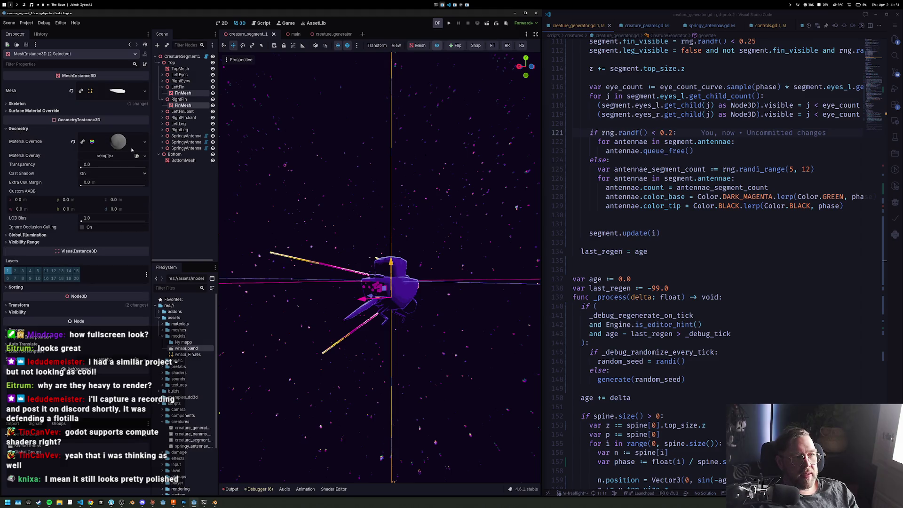
left_click(145, 144)
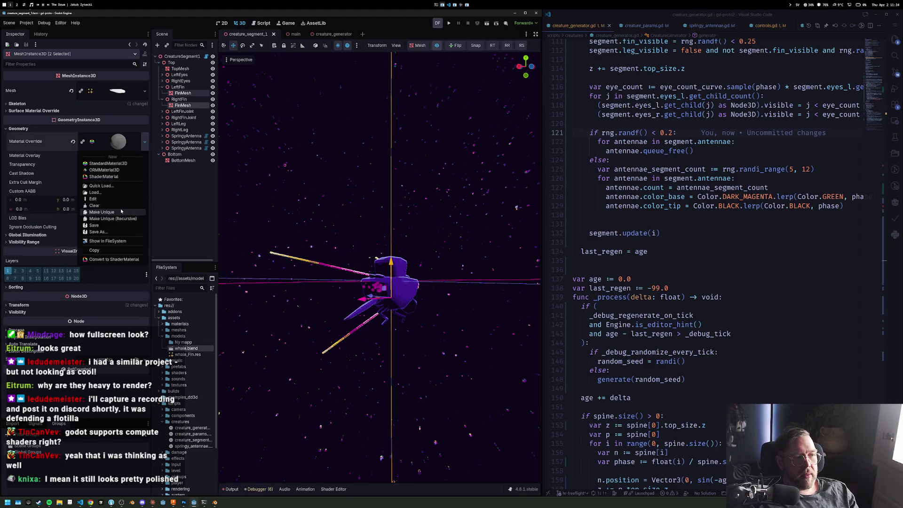
- Save the fins' material override as a .tres resource in assets/materials, starting from the whale_1.tres name
left_click(121, 232)
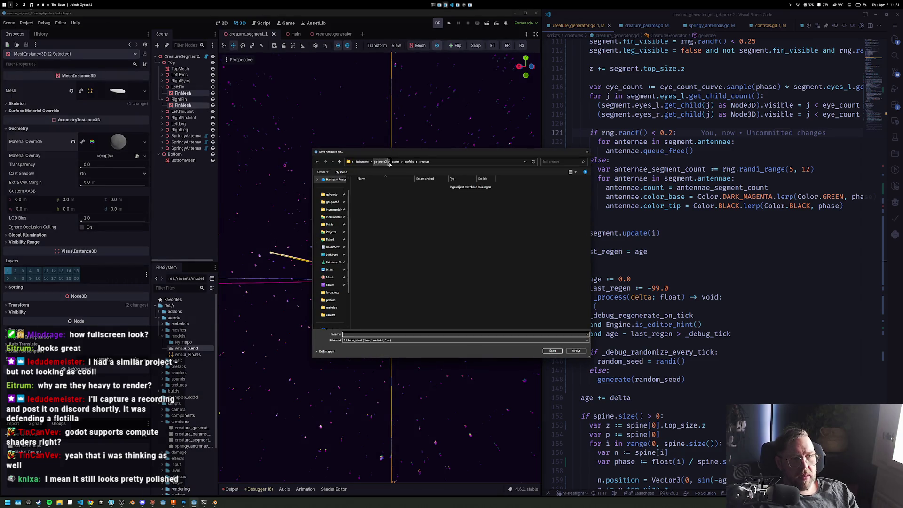
left_click(395, 162)
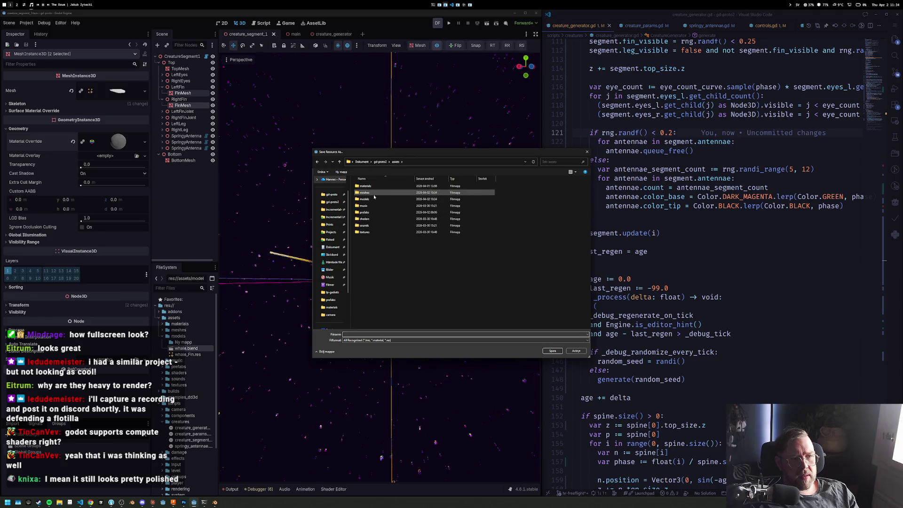
double_click(369, 186)
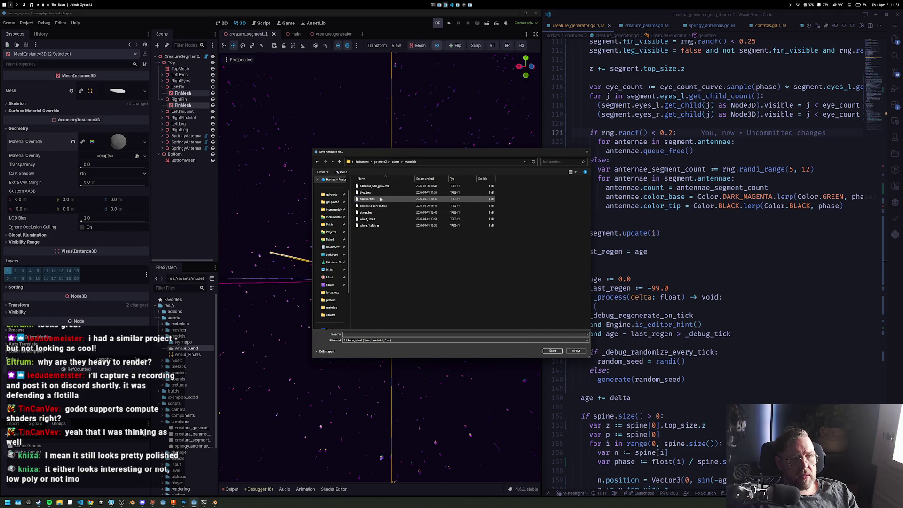
left_click(368, 219)
left_click(368, 335)
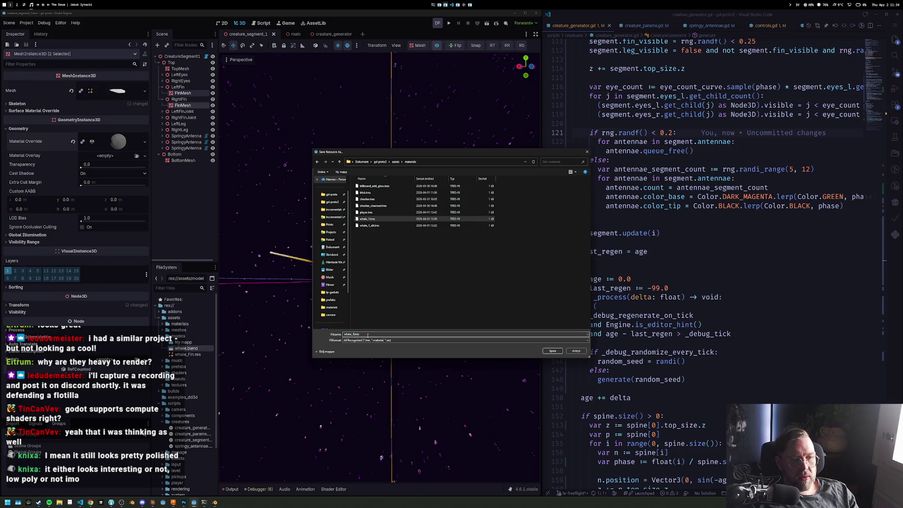
key("Return")
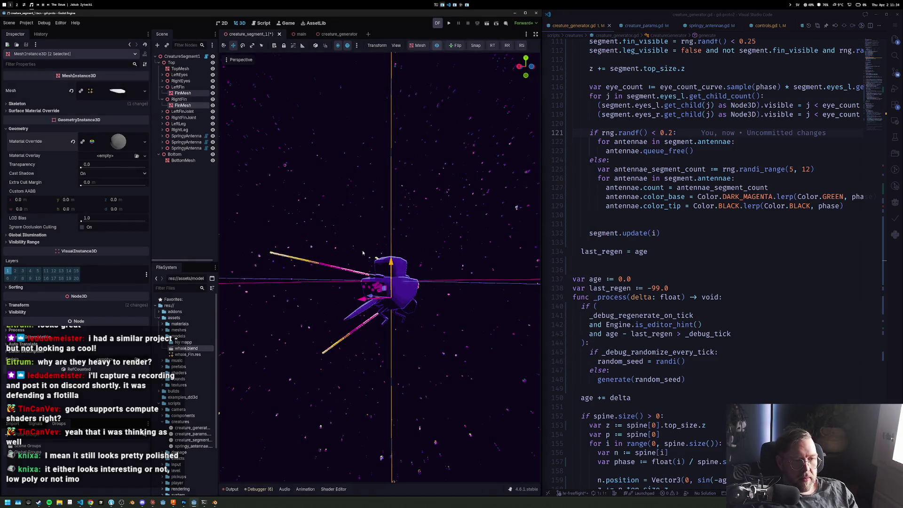
left_click(145, 143)
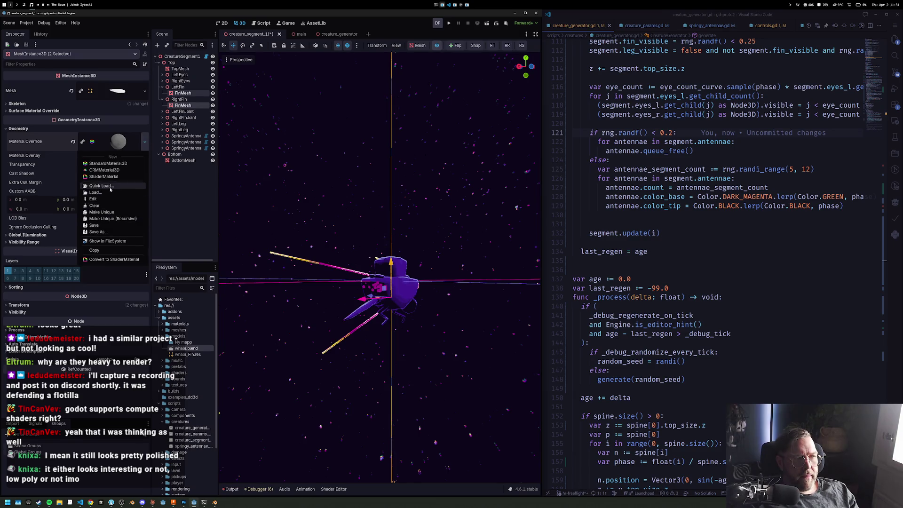
- Quick-load the whale material as the FinMesh material override
left_click(110, 188)
type("wjma")
key("BackSpace")
key("BackSpace")
key("BackSpace")
key("Down")
key("Return")
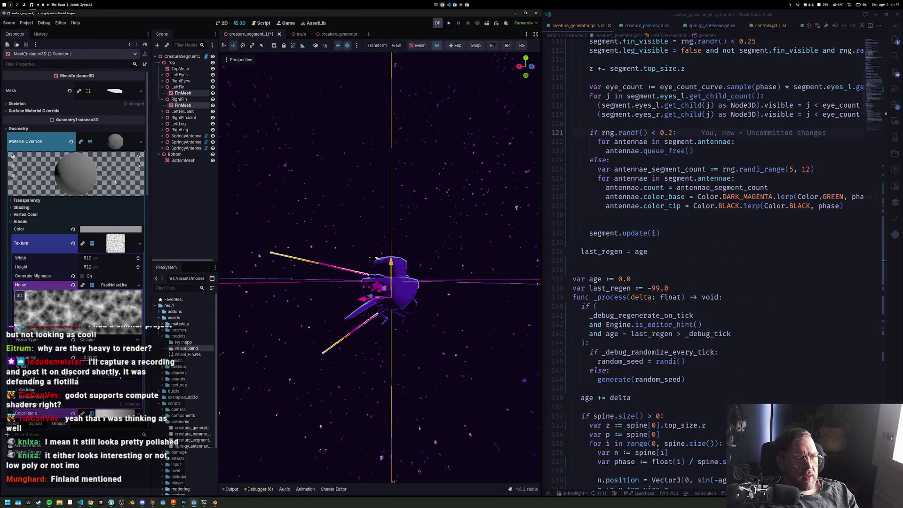
- Brighten the material's albedo grey slightly to 777777
left_click(113, 228)
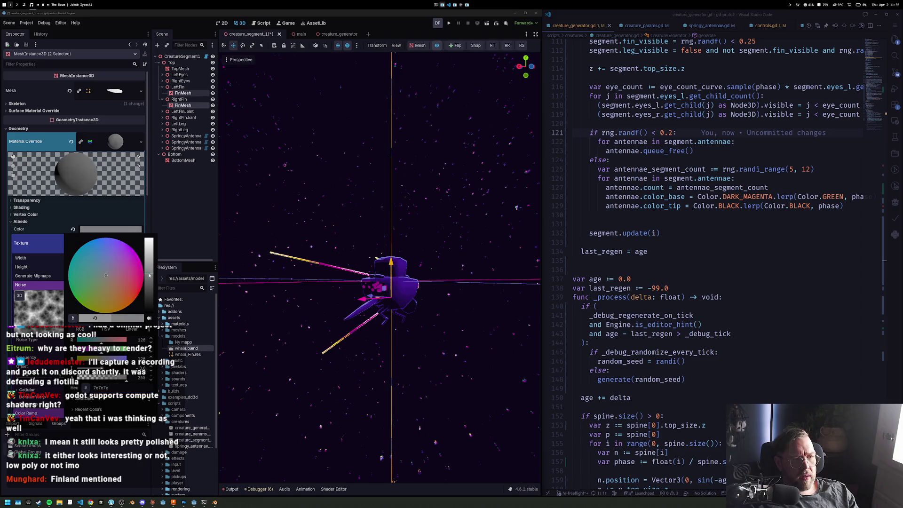
left_click_drag(149, 278, 150, 276)
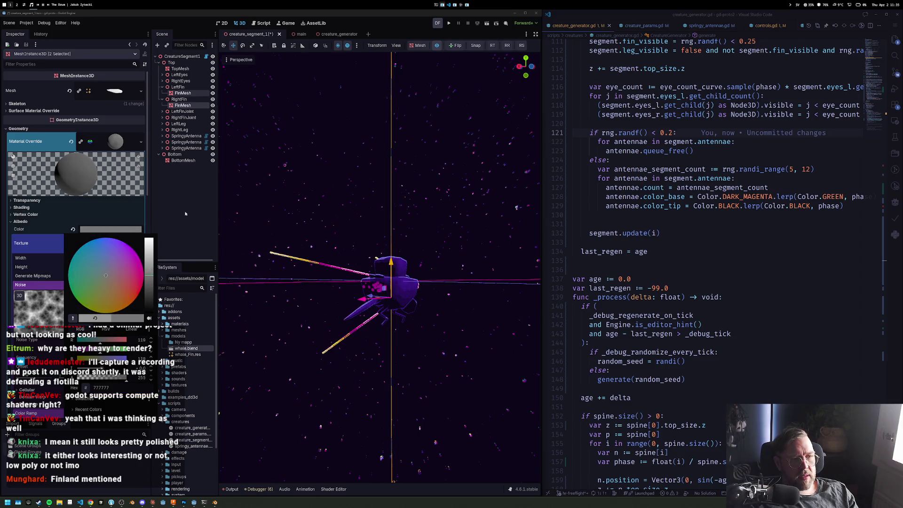
left_click(184, 188)
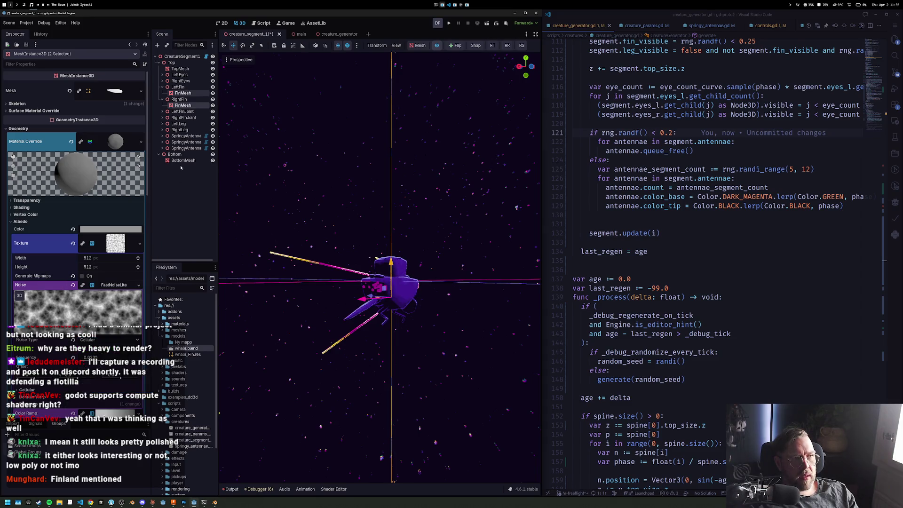
left_click(181, 94)
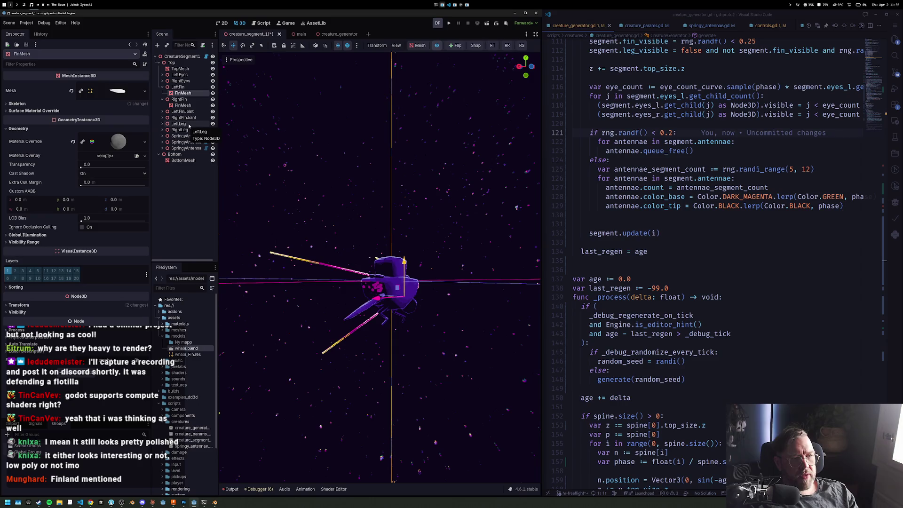
- With TopMesh and BottomMesh selected, search Material Override Quick Load for 'wha', then cancel
left_click(182, 70)
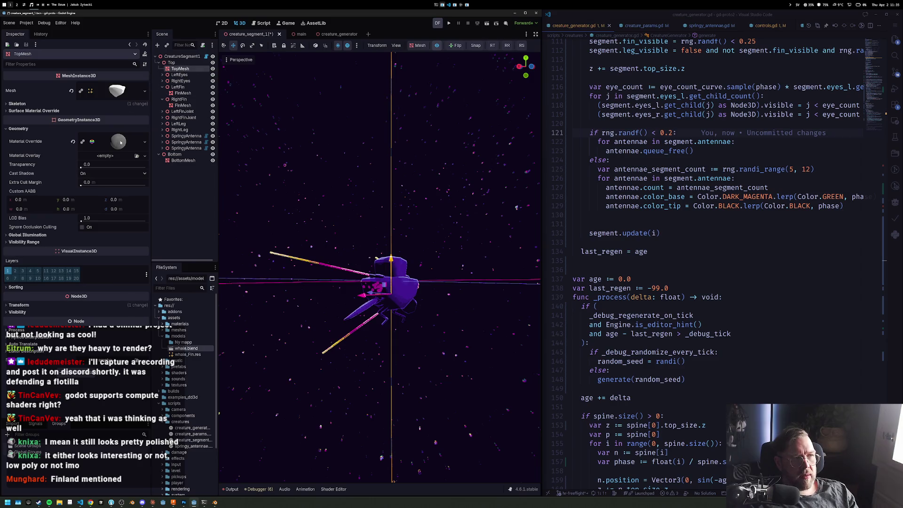
left_click(182, 161, "ctrl")
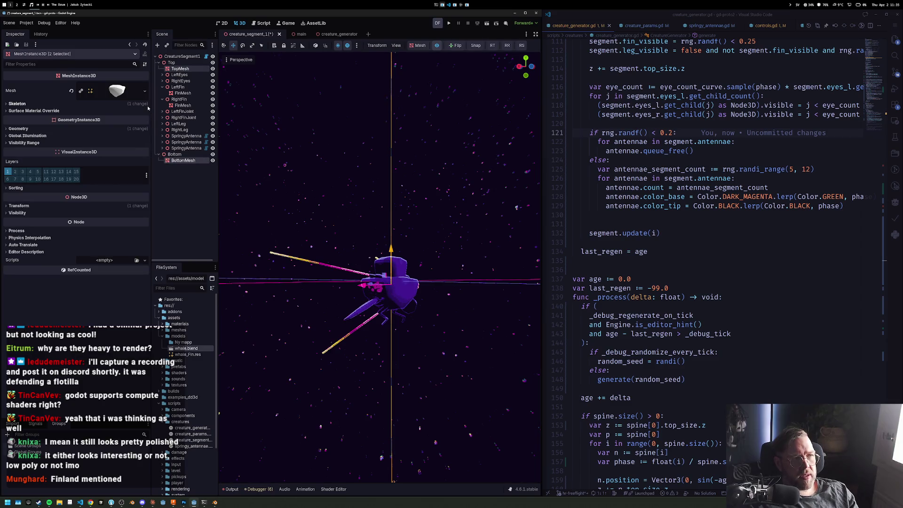
left_click(42, 129)
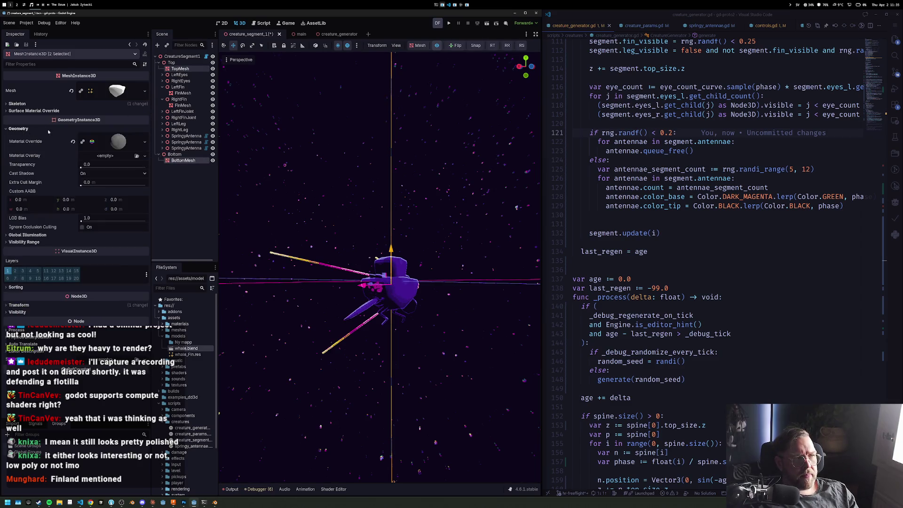
left_click(144, 142)
left_click(111, 183)
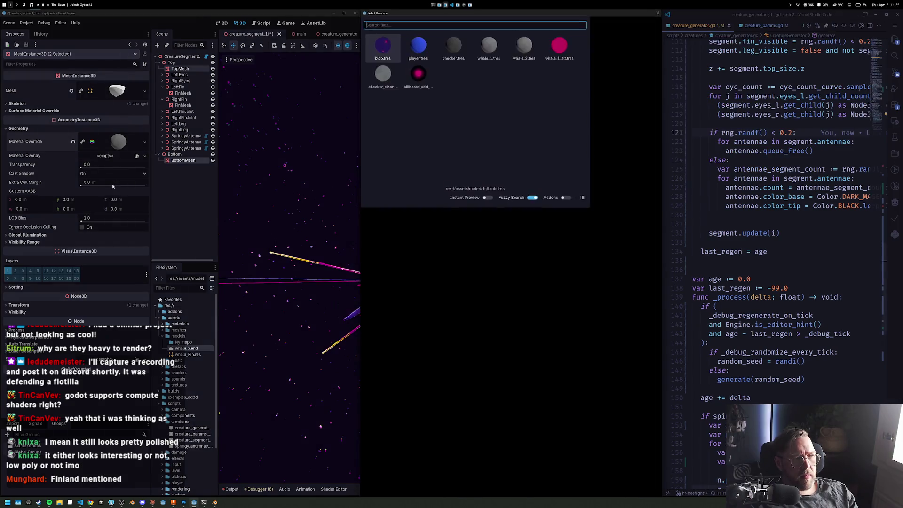
type("wha")
key("Escape")
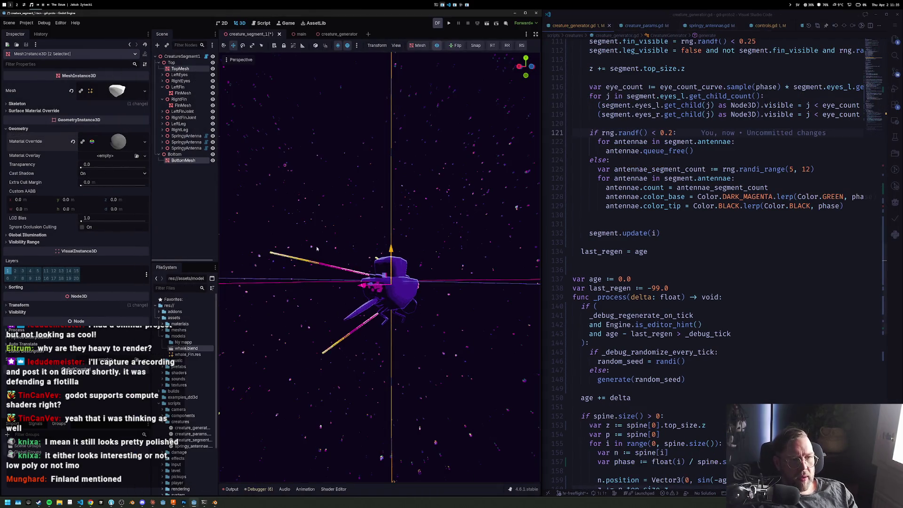
- Light the viewport with the preview sky, view the creature close up from above, then switch to Blender
left_click(437, 45)
scroll(433, 270, "up", 5)
left_click_drag(433, 270, 438, 245)
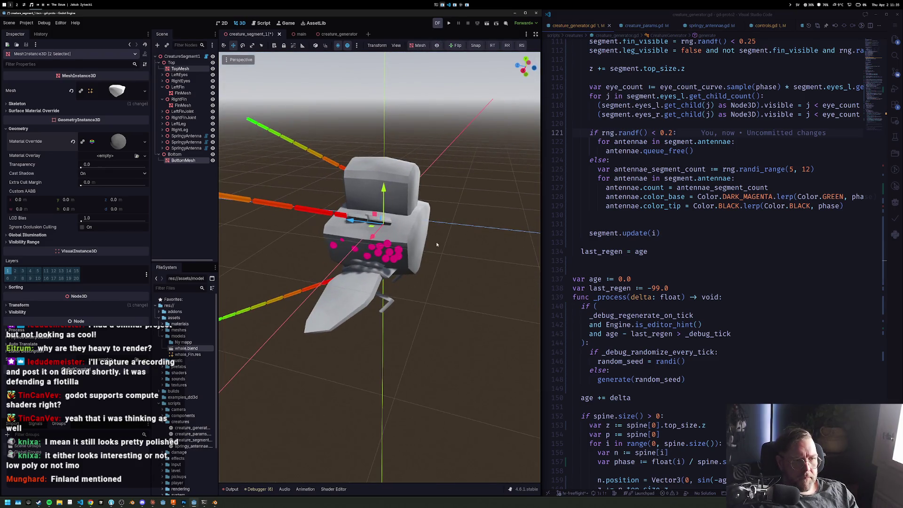
key("alt+2")
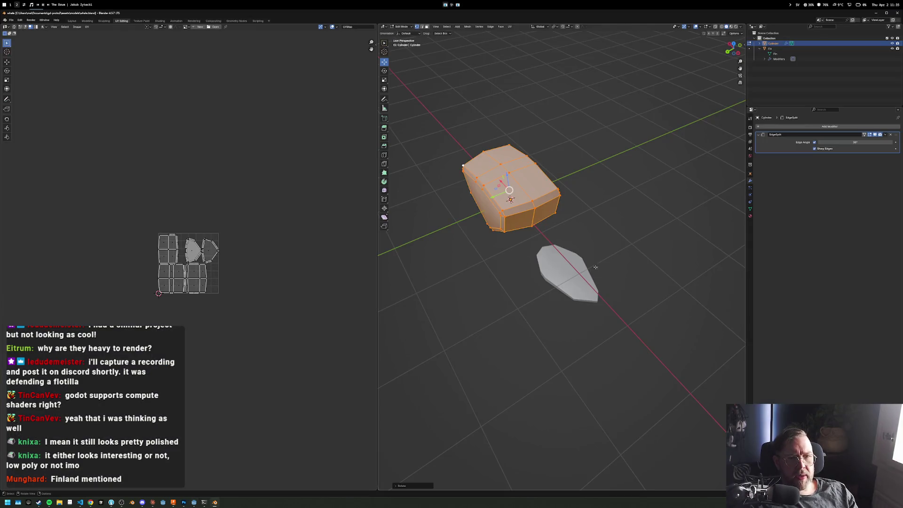
- Leave the cylinder's Edit Mode and put the Fin object into Edit Mode
key("Tab")
left_click(570, 266)
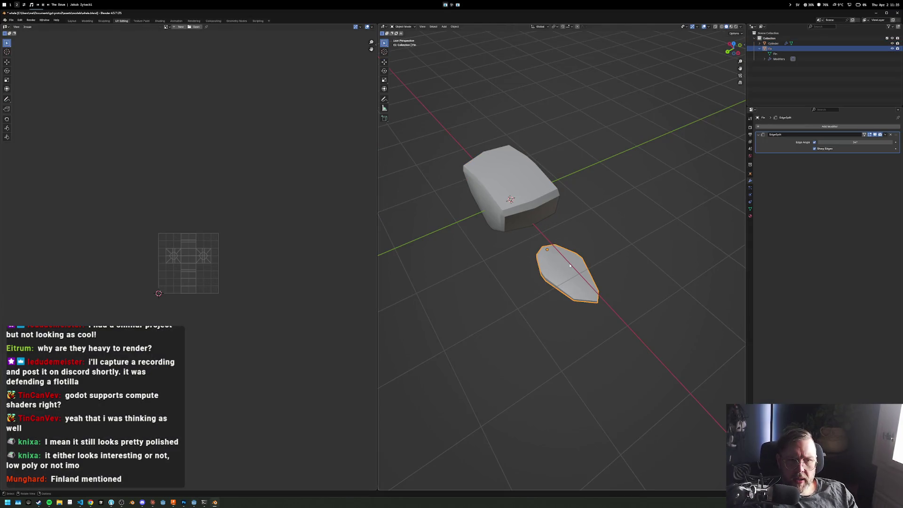
key("Tab")
- Unwrap the fin with Smart UV Project, save whale.blend, and return to Godot
key("u")
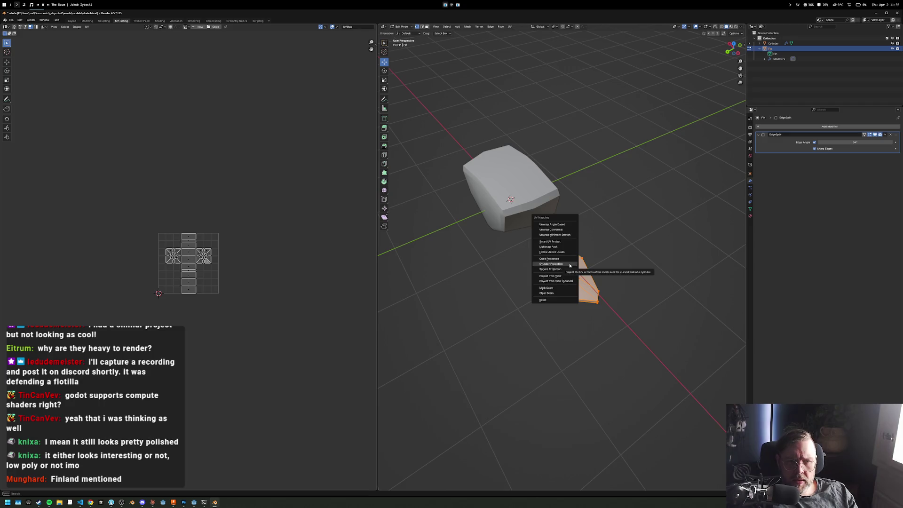
key("Up")
key("Up")
key("Up")
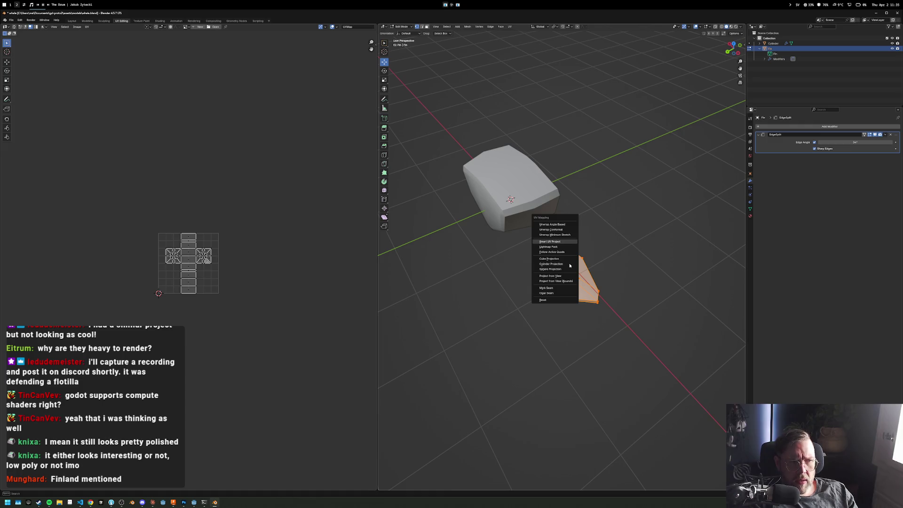
key("Return")
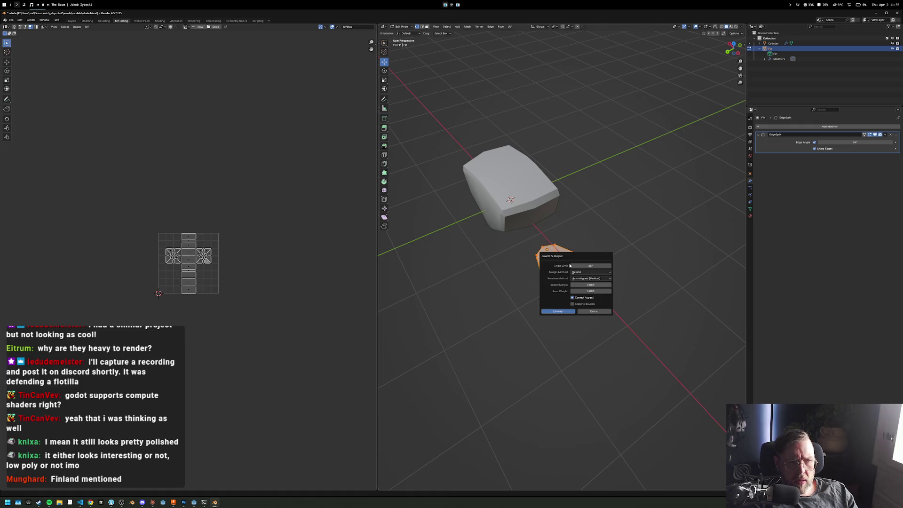
key("Return")
key("ctrl+s")
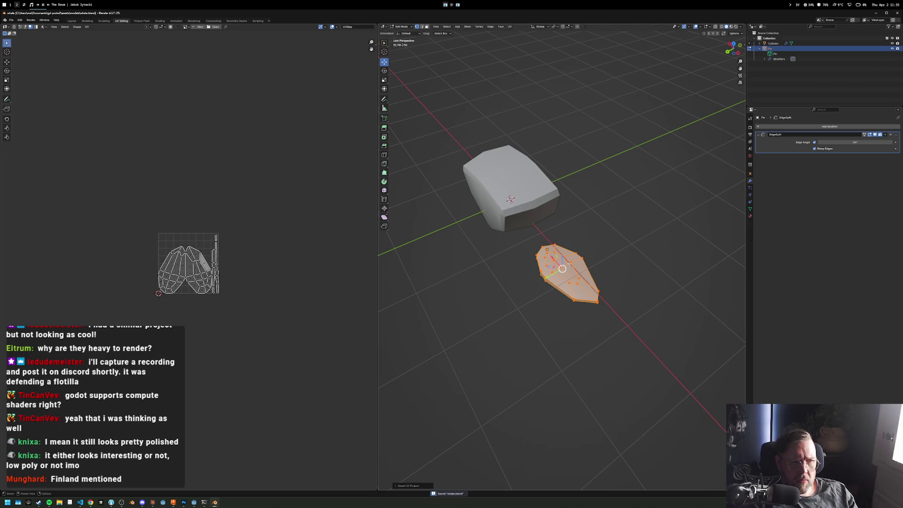
key("alt+1")
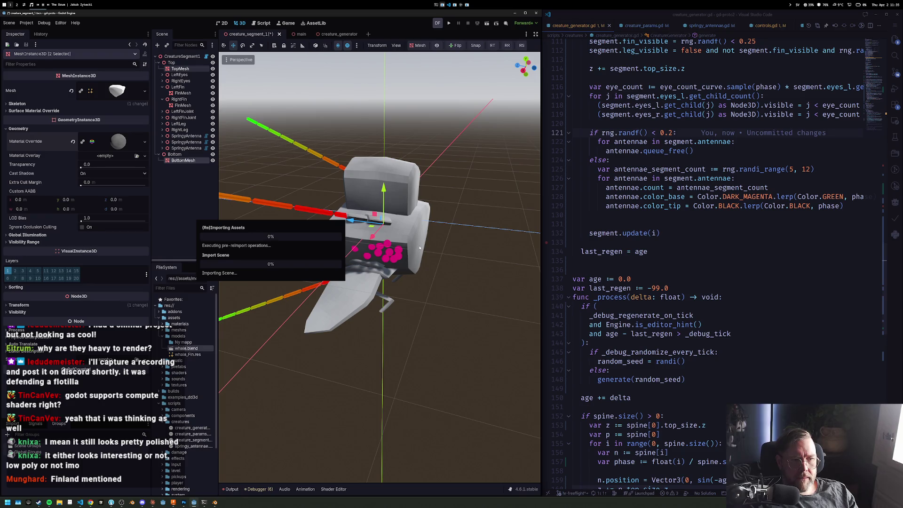
- Set the fin mesh's override material albedo colour to dark grey 222222
left_click_drag(427, 248, 401, 248)
left_click(352, 292)
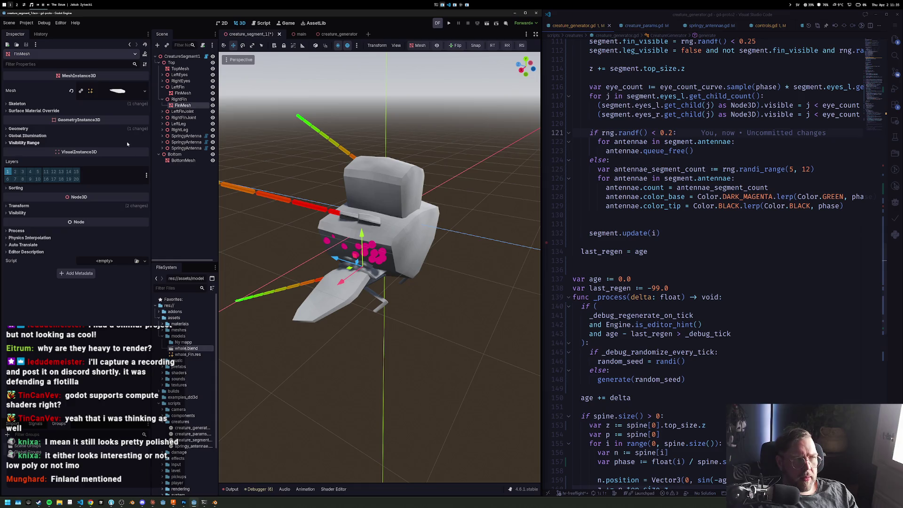
left_click(37, 128)
left_click(109, 146)
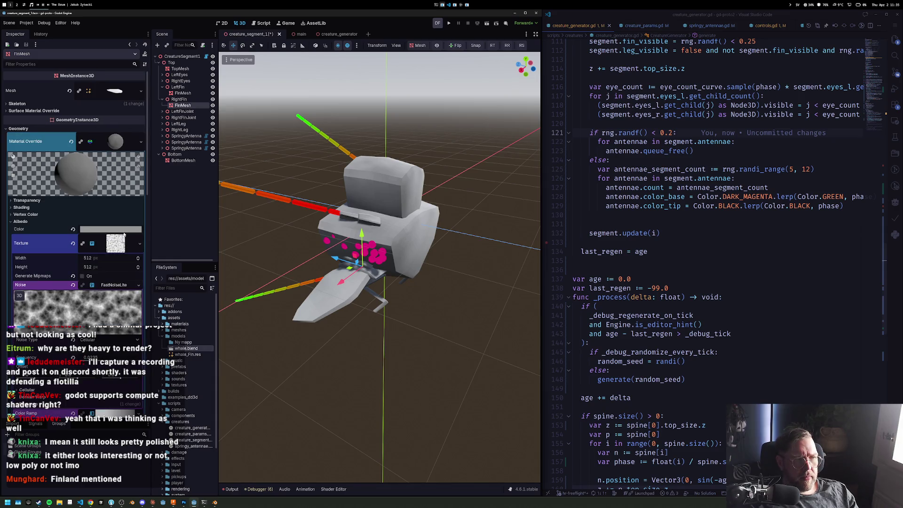
left_click(111, 229)
mouse_move(148, 268)
left_mouse_down()
mouse_move(149, 241)
mouse_move(160, 303)
left_mouse_up()
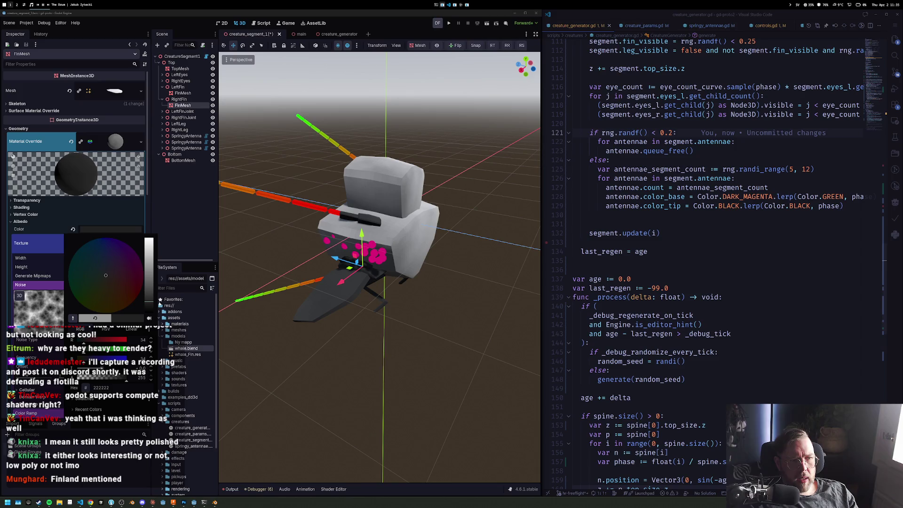
left_click(179, 115)
- Expand both fin joints in the Scene tree and select TopMesh2 under the right joint
left_click(162, 111)
left_click(162, 130)
left_click(184, 136)
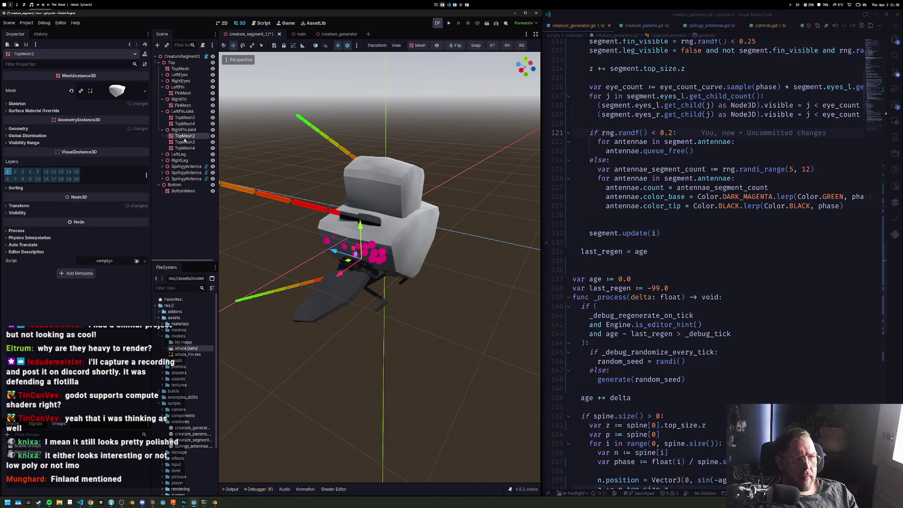
- Select TopMesh3 and TopMesh4 and frame the view on them from the creature's front
left_click(186, 118)
left_click(185, 148)
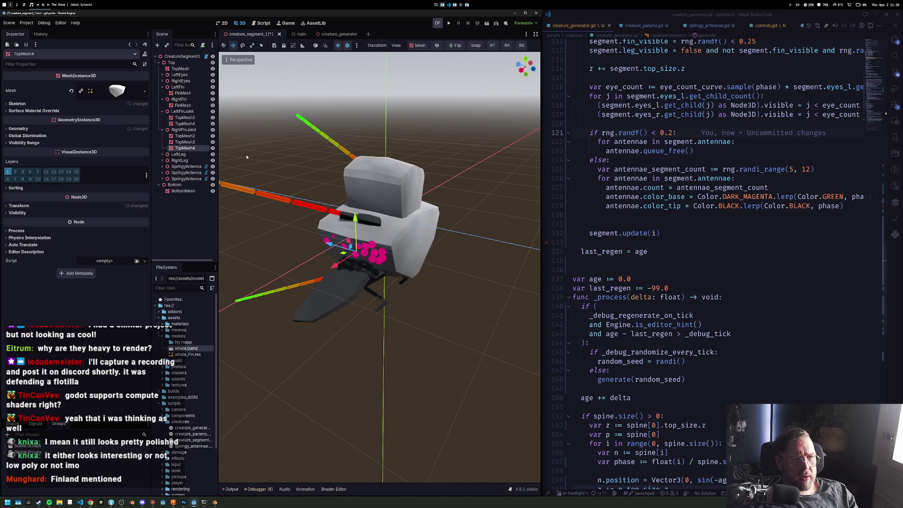
key("f")
mouse_move(415, 208)
left_mouse_down()
mouse_move(226, 233)
mouse_move(366, 259)
left_mouse_up()
scroll(367, 258, "down", 2)
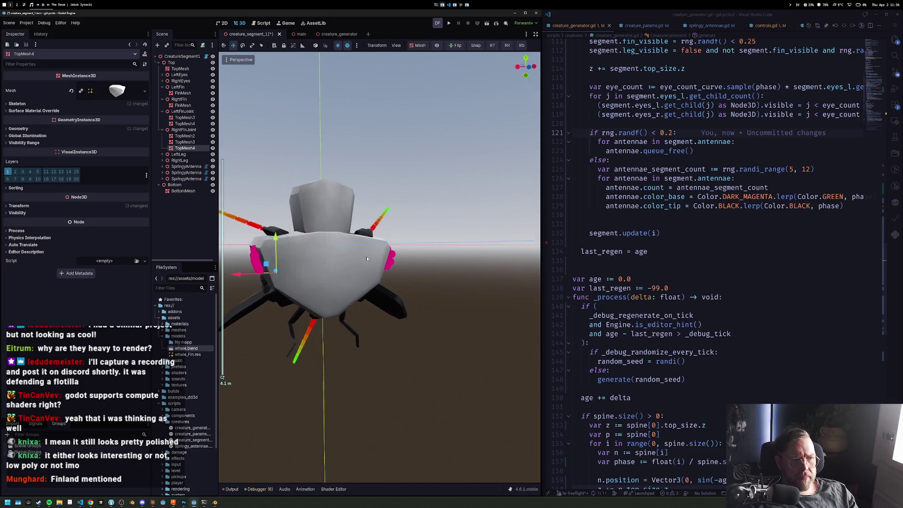
- Reparent TopMesh2 under LeftFinJoint and view the creature from another angle
left_click(185, 135)
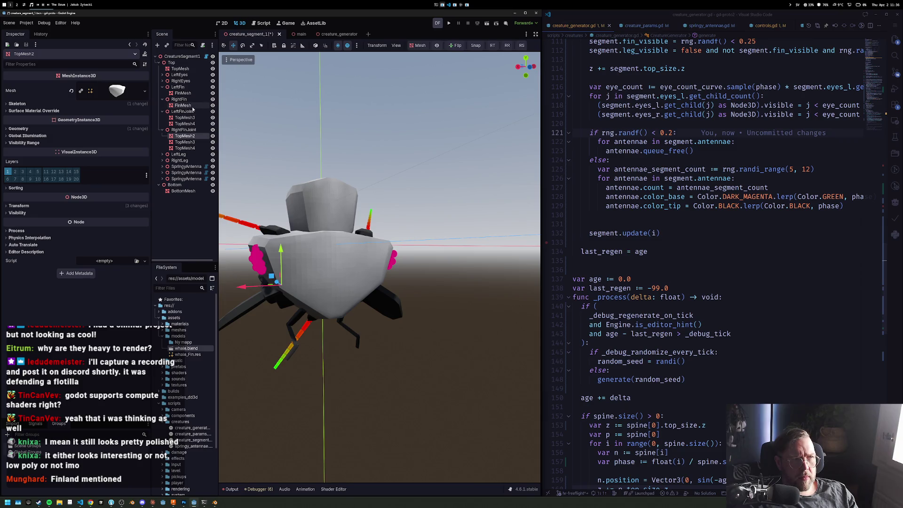
mouse_move(198, 109)
left_mouse_down()
mouse_move(186, 113)
mouse_move(206, 115)
left_mouse_up()
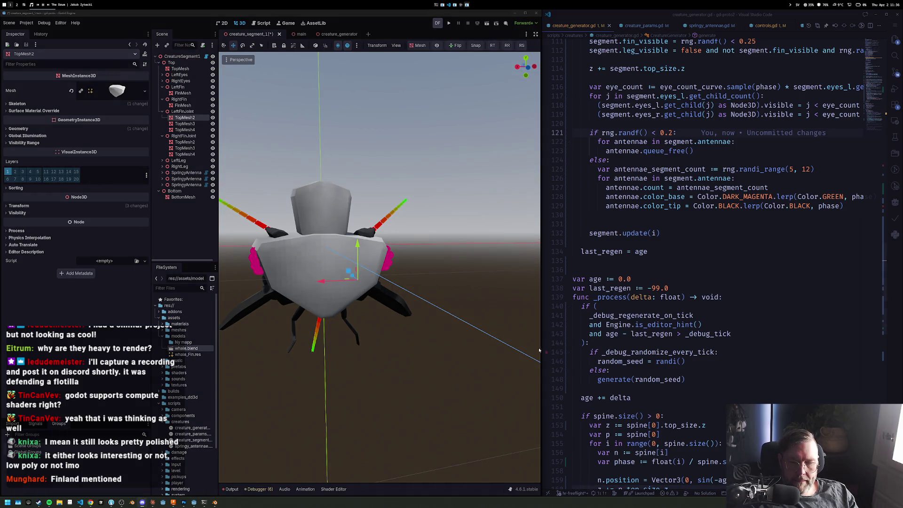
mouse_move(410, 326)
left_mouse_down()
mouse_move(484, 308)
mouse_move(311, 325)
left_mouse_up()
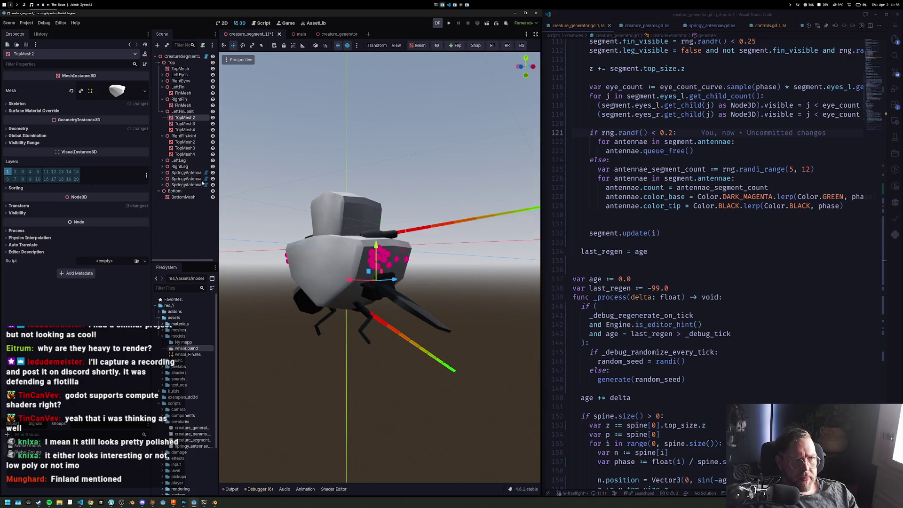
left_click(374, 199)
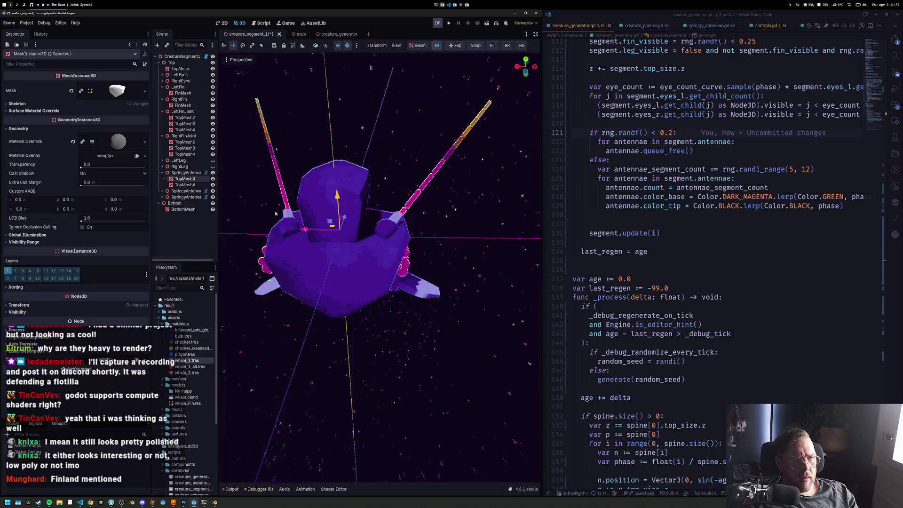
- Apply whale_1.tres as the material override on the six extra limb meshes
left_click_drag(375, 200, 501, 155)
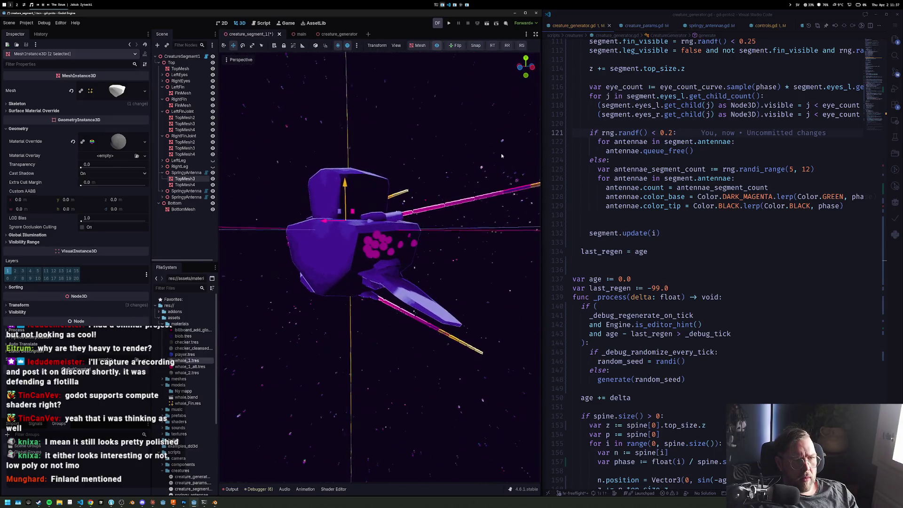
left_click(185, 117)
left_click(184, 130, "shift")
left_click(184, 142, "ctrl")
left_click(181, 154, "shift")
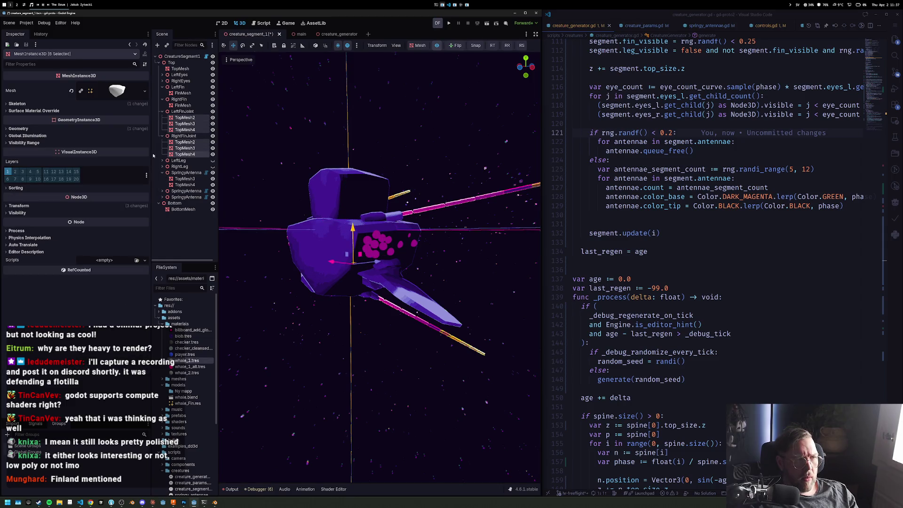
left_click(18, 128)
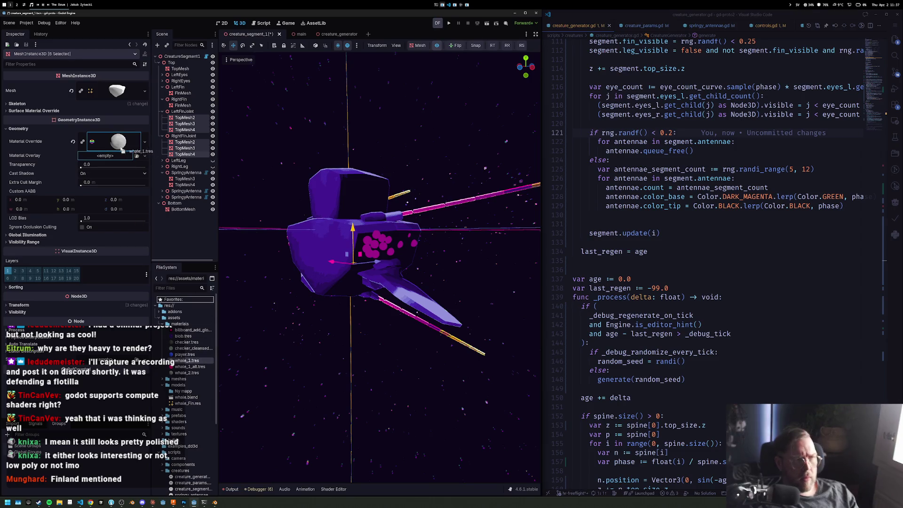
mouse_move(385, 240)
left_mouse_down()
mouse_move(495, 242)
mouse_move(540, 284)
mouse_move(263, 230)
mouse_move(332, 170)
left_mouse_up()
- Quick-load a shared whale material as BottomMesh's override, then save and run the scene
left_click(332, 169)
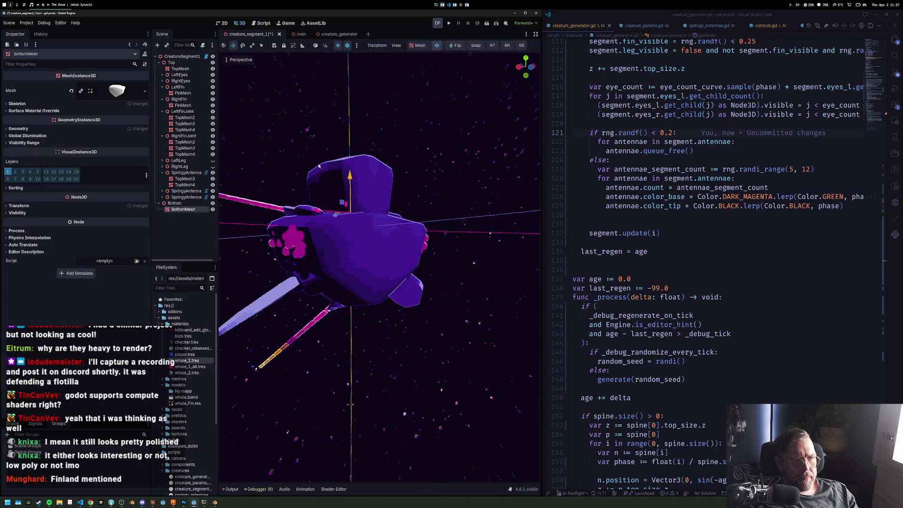
left_click(33, 130)
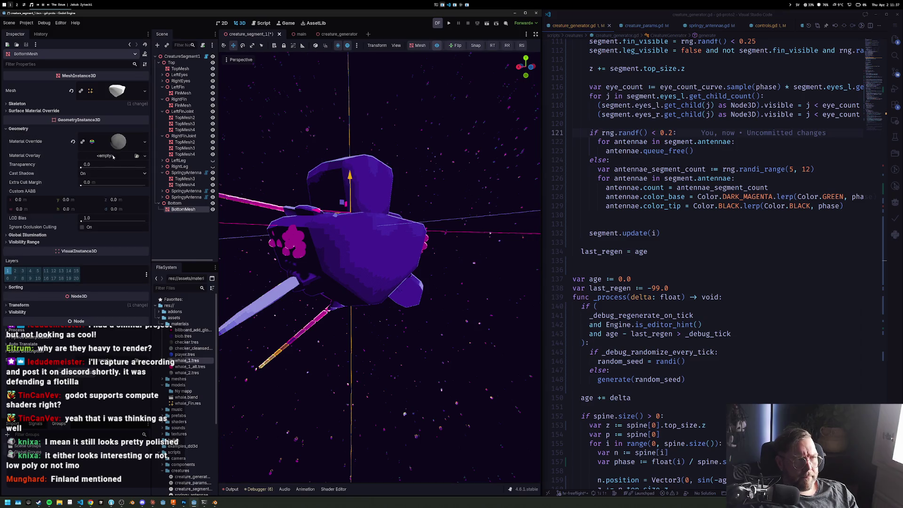
left_click(145, 142)
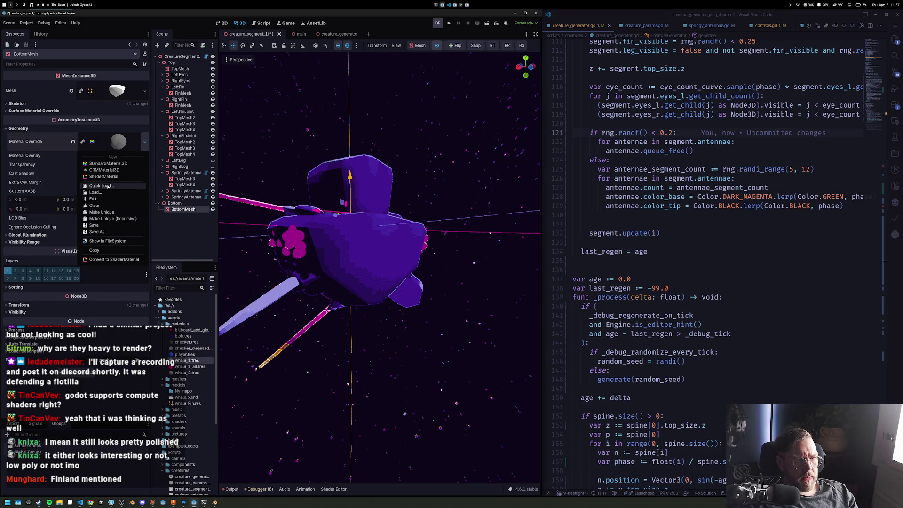
left_click(113, 185)
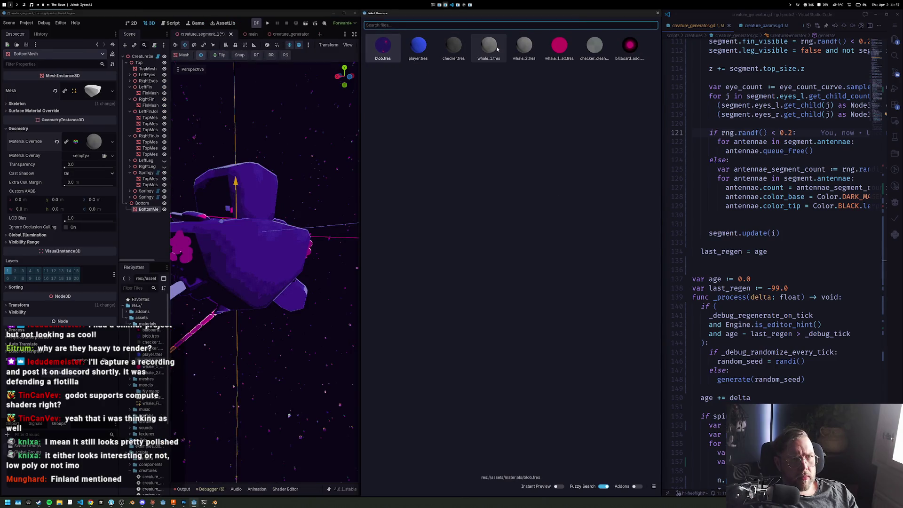
left_click(520, 51)
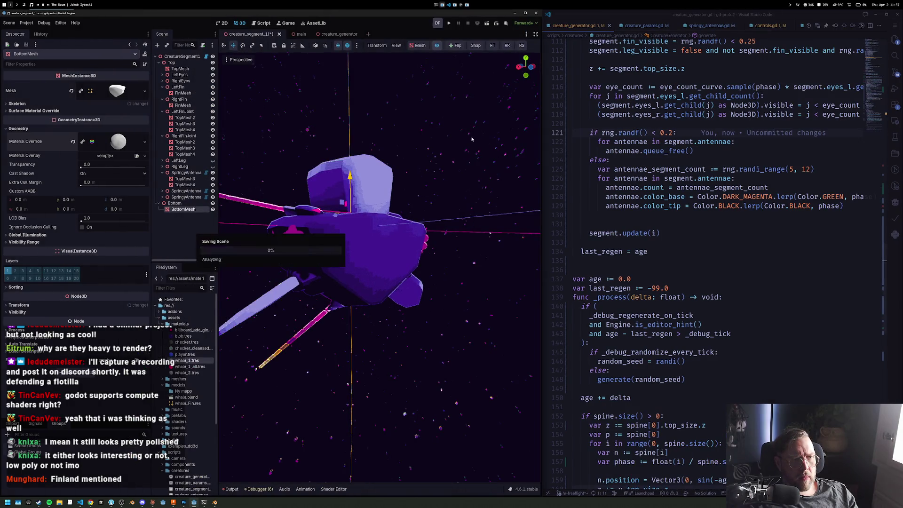
key("F5")
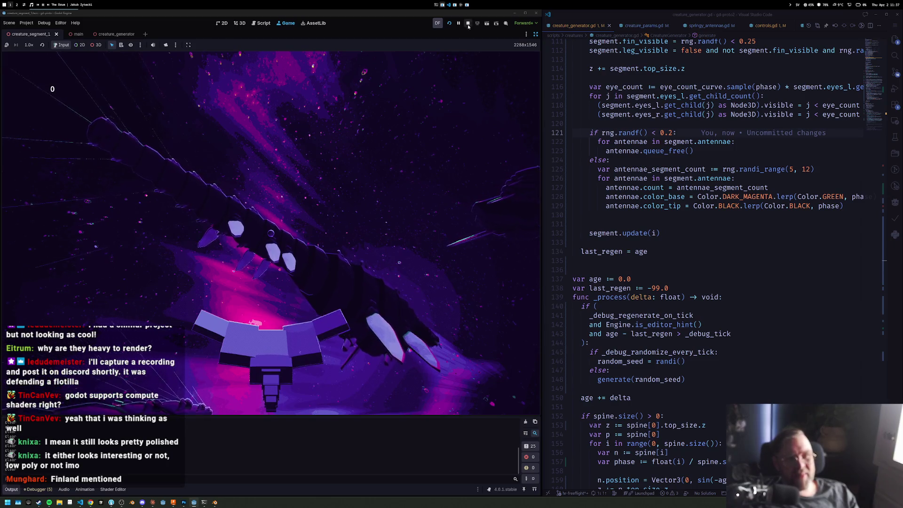
key("F8")
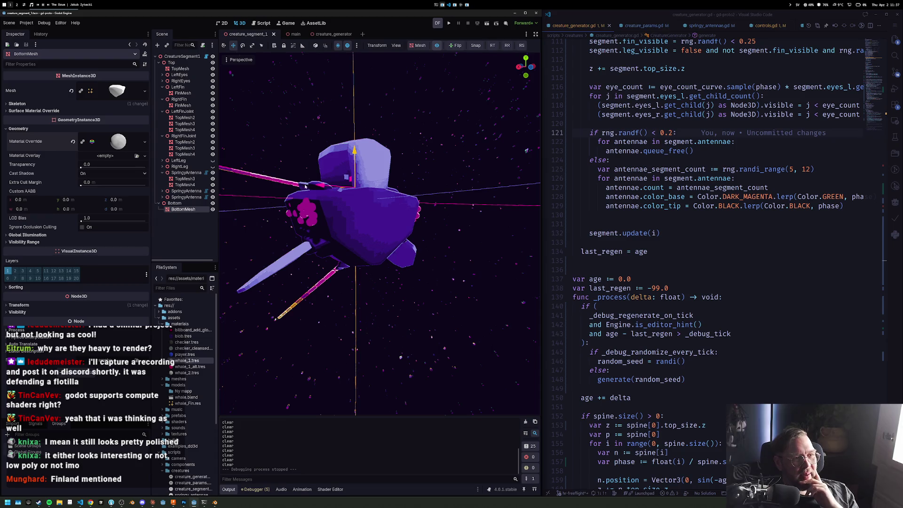
- Change UV1 Scale to -0.335 in BottomMesh's override material and run the project to check
left_click(116, 146)
scroll(92, 233, "down", 10)
scroll(84, 247, "down", 2)
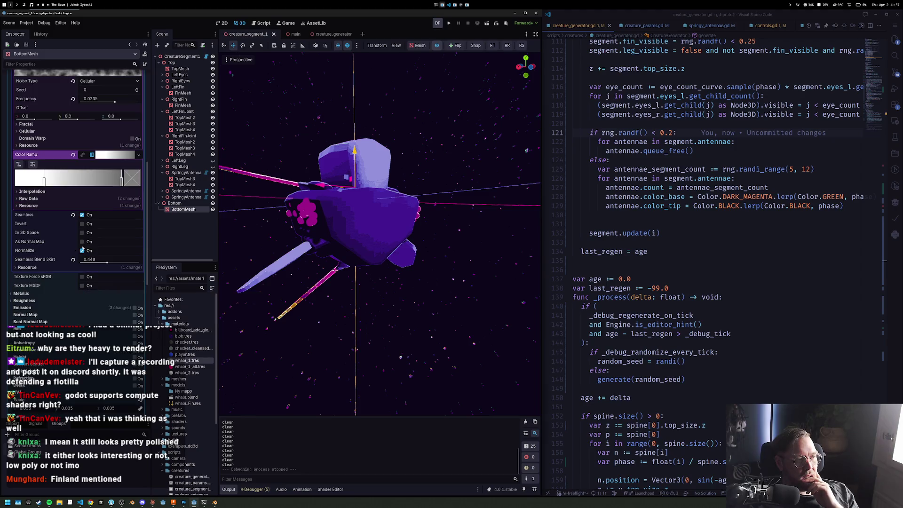
scroll(43, 313, "down", 5)
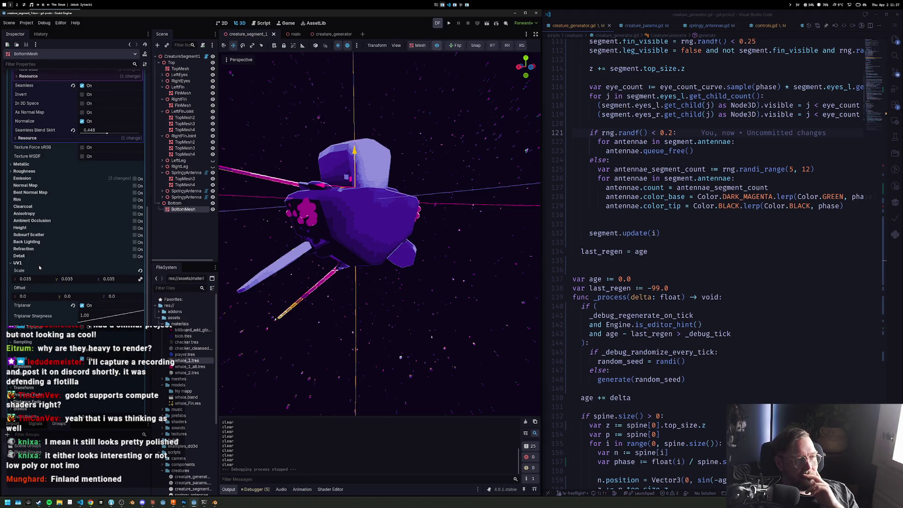
mouse_move(34, 281)
left_mouse_down()
mouse_move(19, 281)
mouse_move(29, 281)
left_mouse_up()
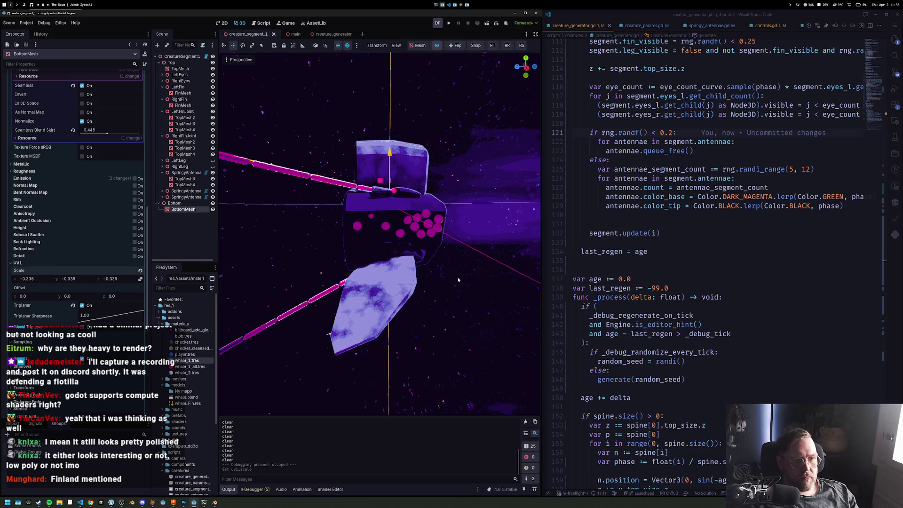
key("F5")
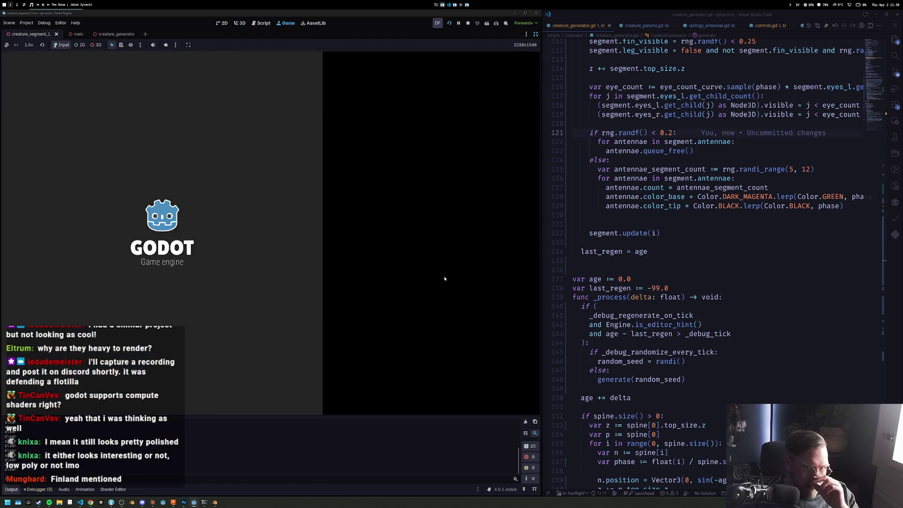
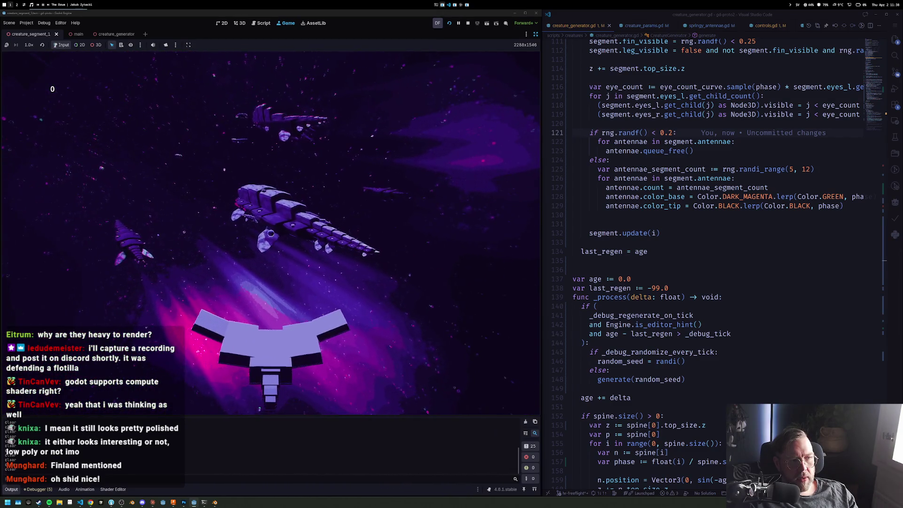
- Restore the side panels and open player.gd with the quick file finder
key("ctrl+shift+F11")
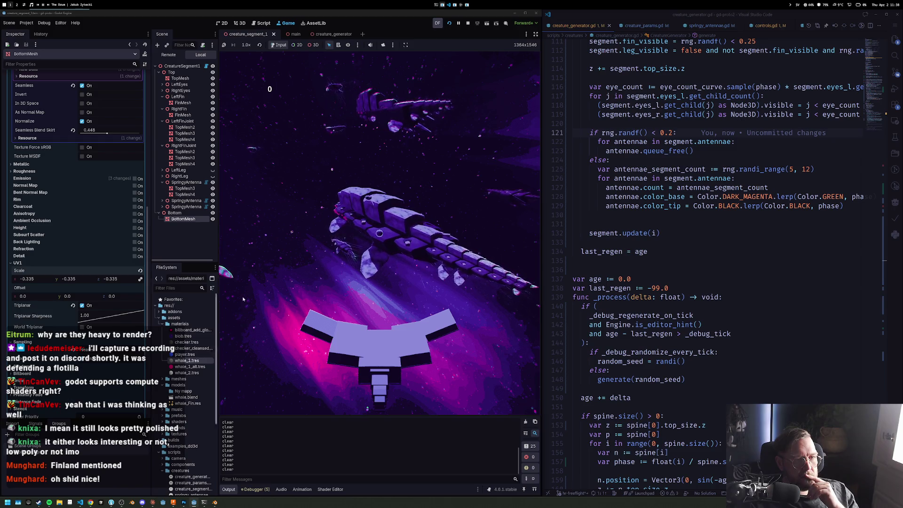
left_click(620, 223)
key("ctrl+p")
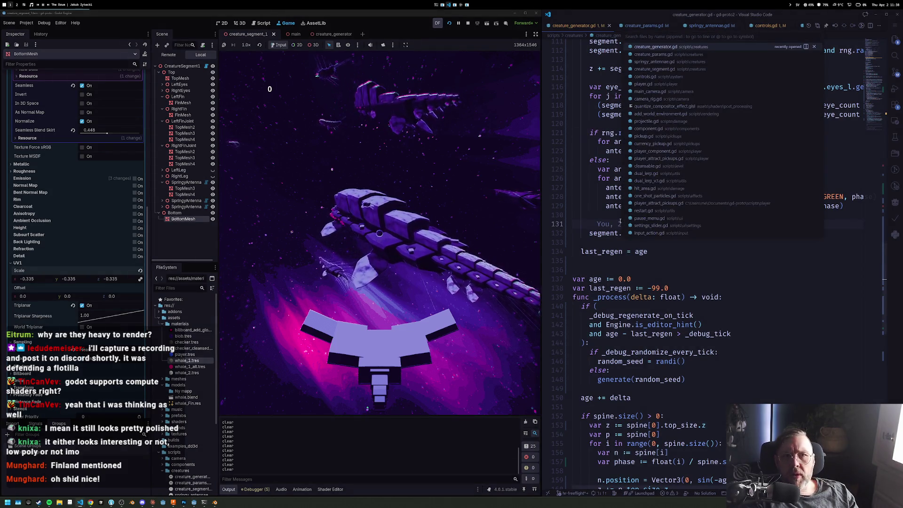
type("player")
key("Return")
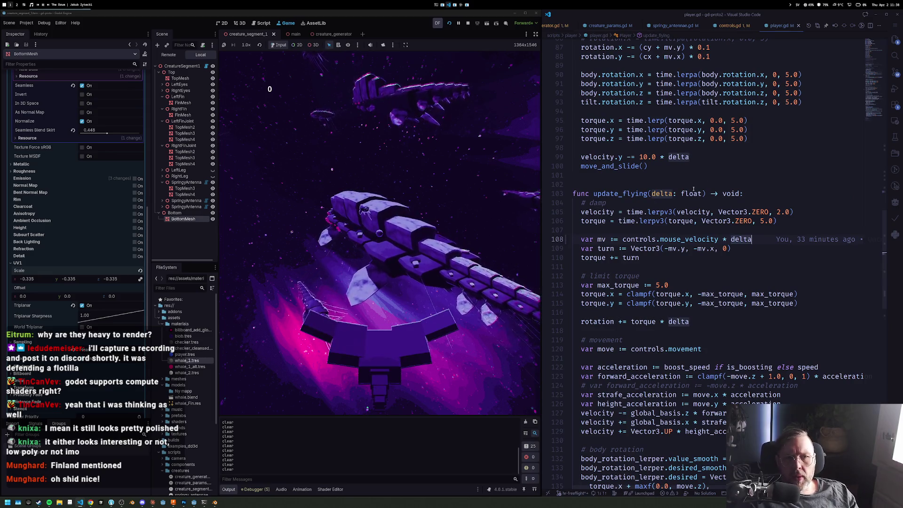
scroll(692, 189, "up", 20)
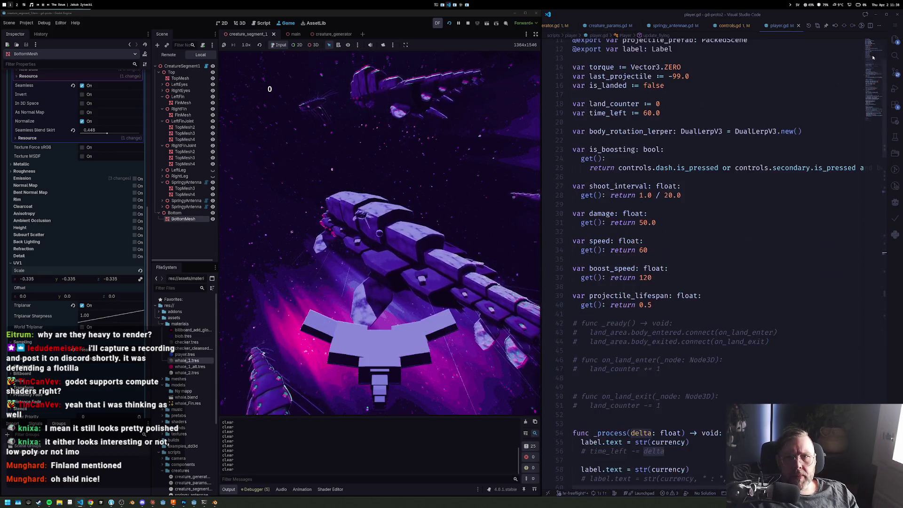
- Declare var is_auto_moving_forward := false on a new line and save player.gd
left_click(688, 141)
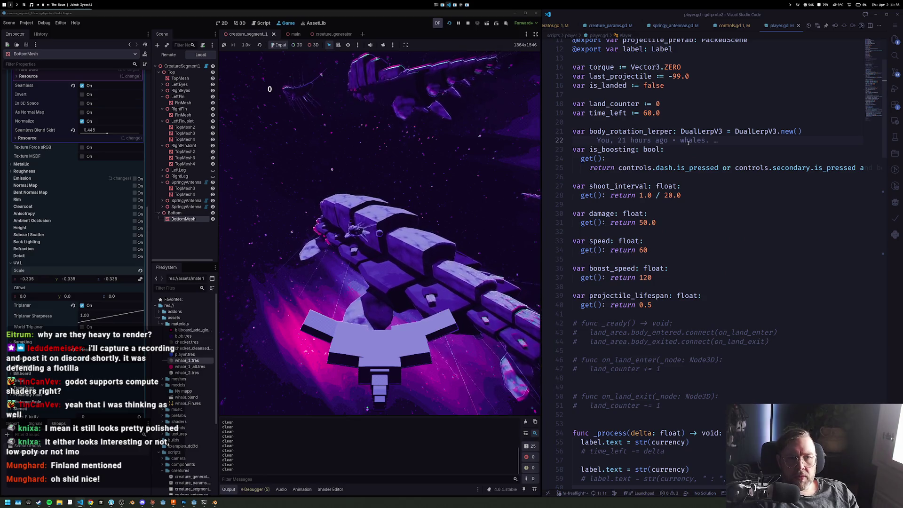
key("Return")
key("Return")
key("Up")
type("var is")
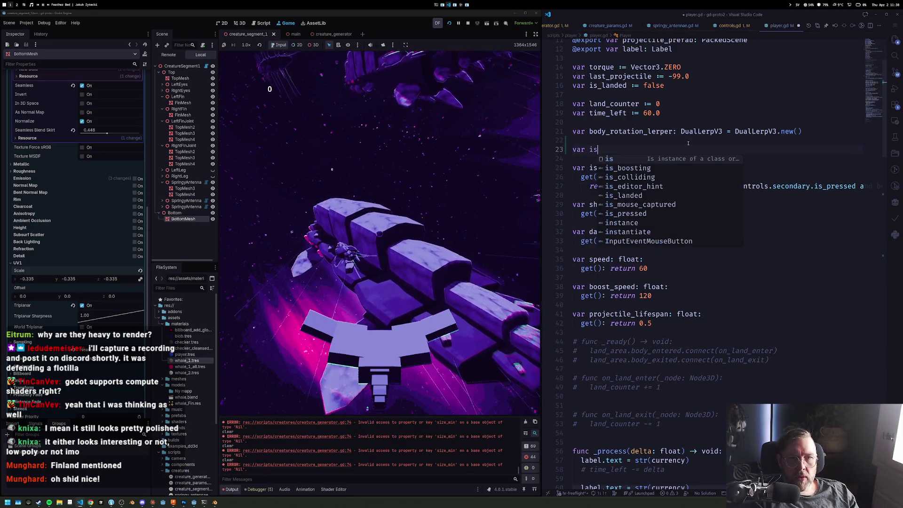
type("_boostin")
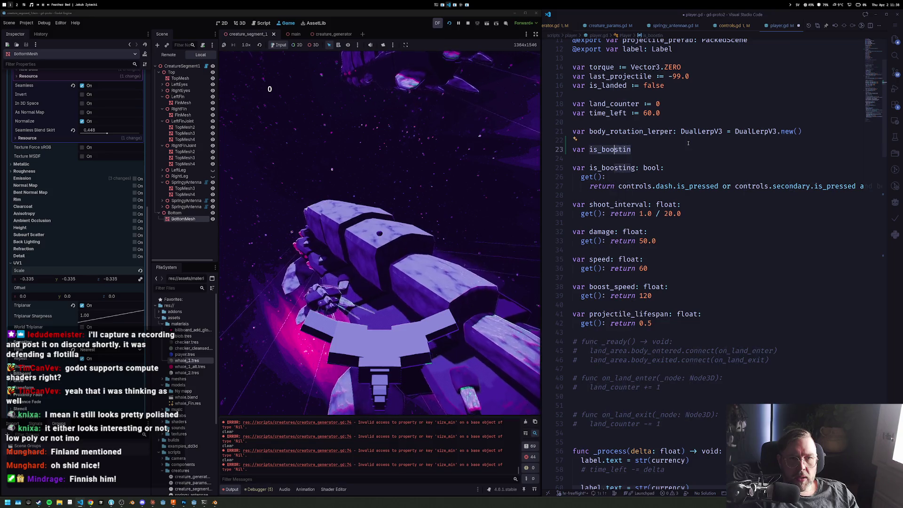
key("BackSpace")
key("BackSpace")
key("BackSpace")
type("auto_mov")
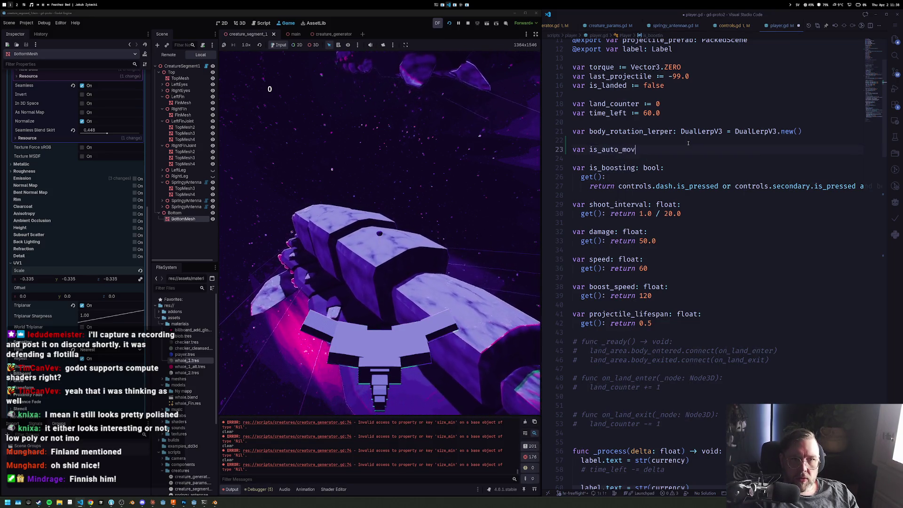
type("ing_for")
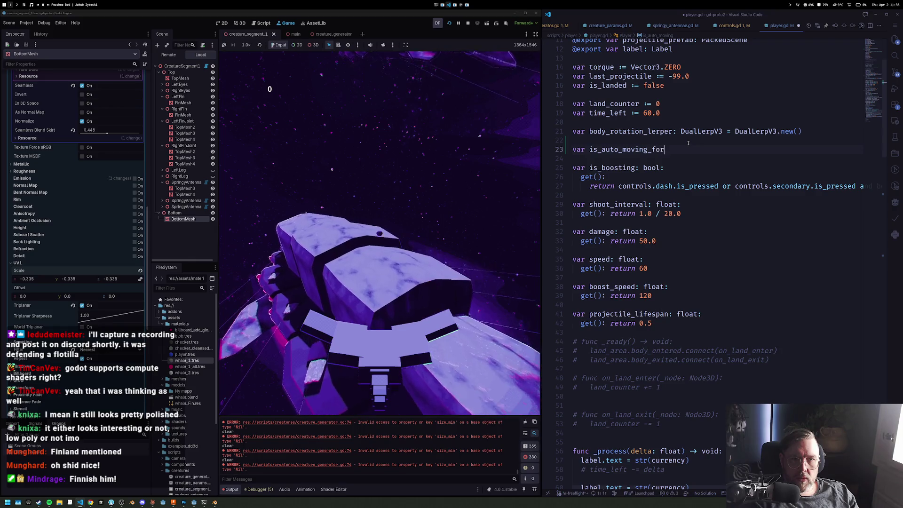
type("ward:= fale")
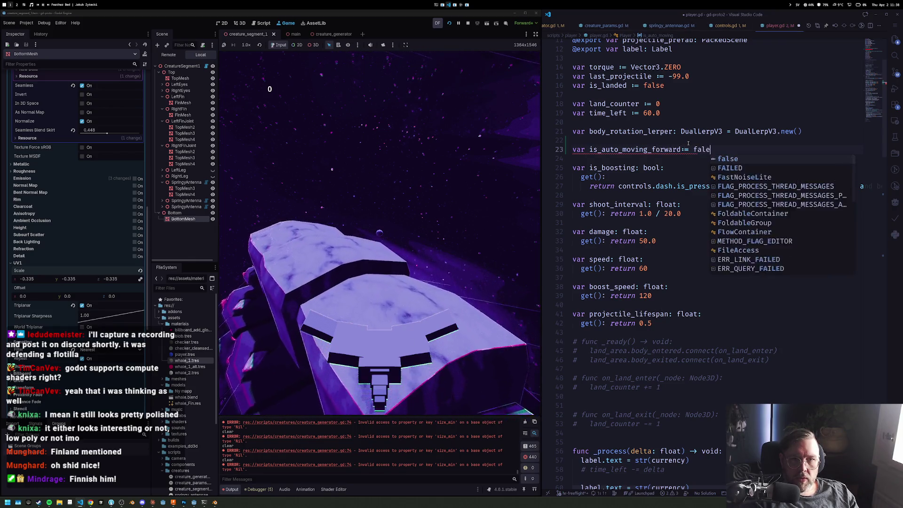
key("Return")
key("ctrl+s")
left_click(649, 149)
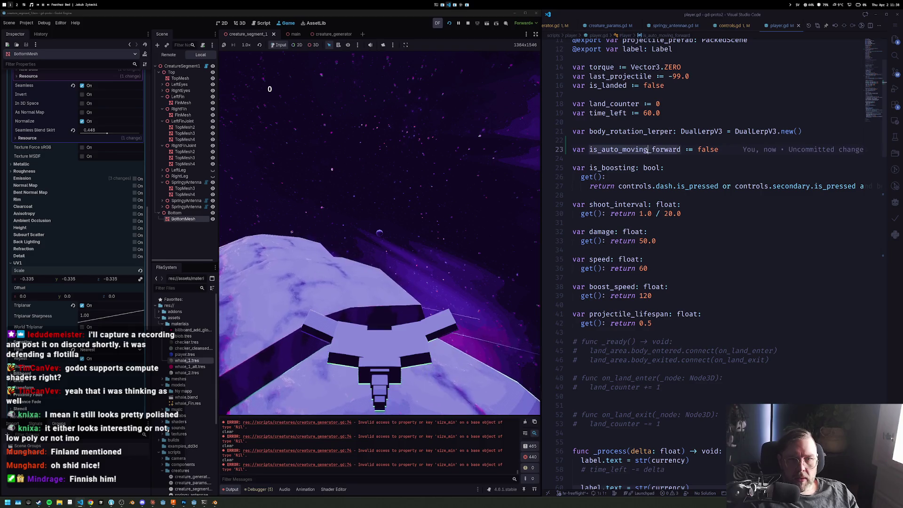
scroll(701, 252, "down", 15)
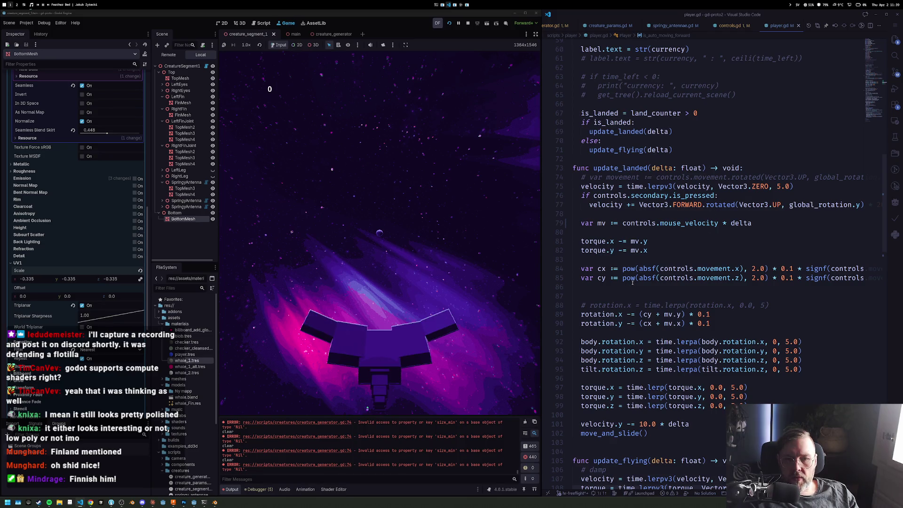
- Fold update_landed and add 'if is_auto_moving_forward else 0.0' after 1.0 on line 125
left_click(568, 168)
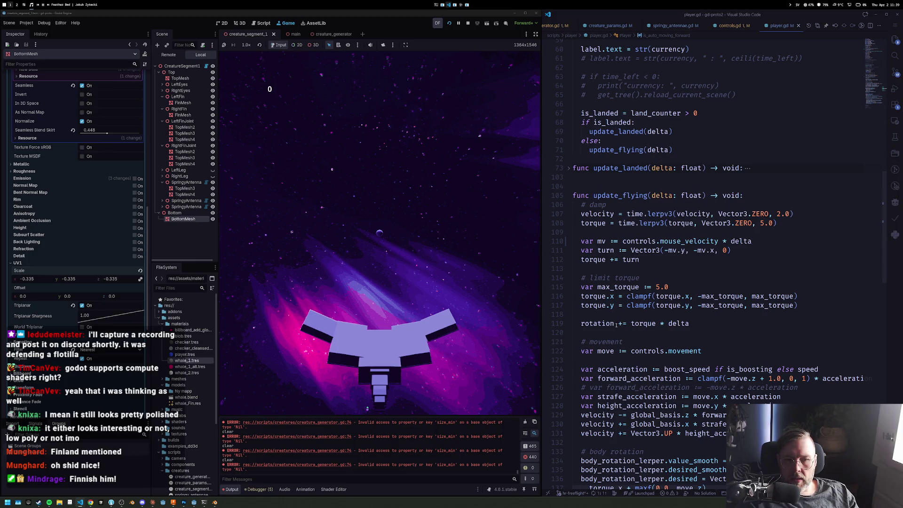
scroll(616, 324, "down", 2)
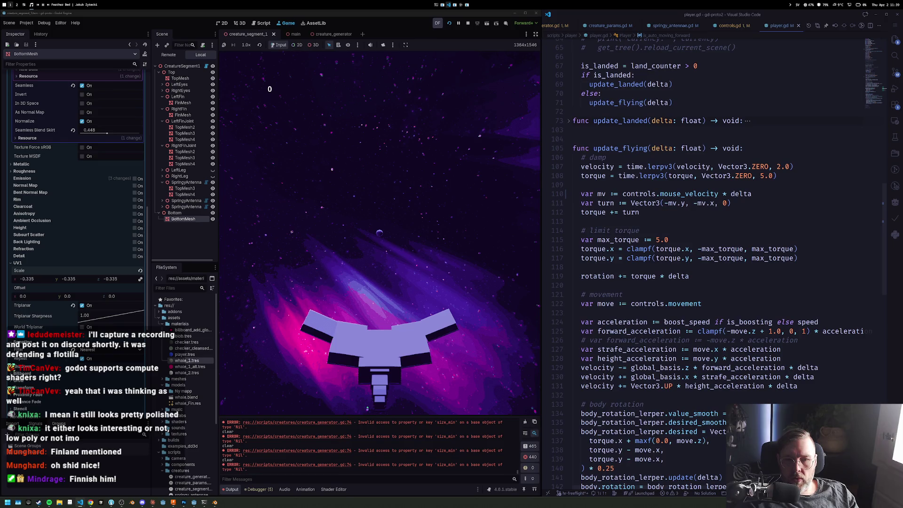
mouse_move(718, 332)
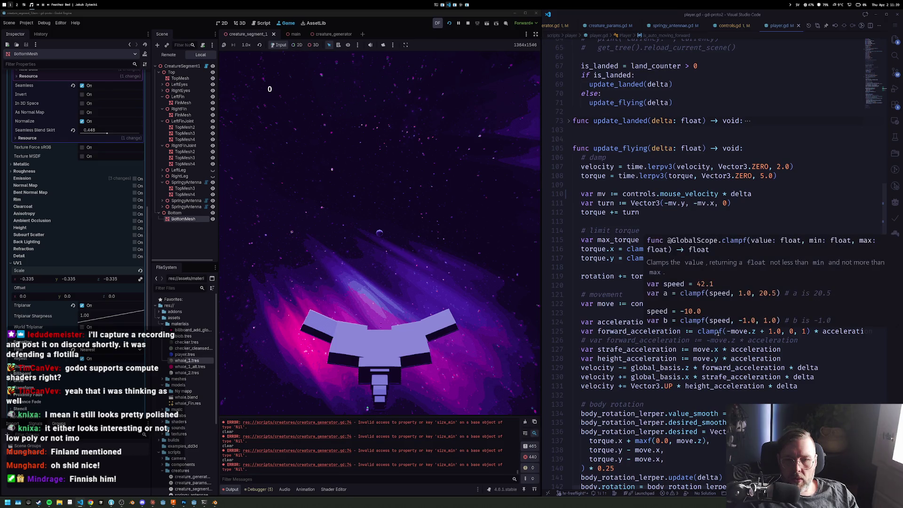
left_click(686, 331)
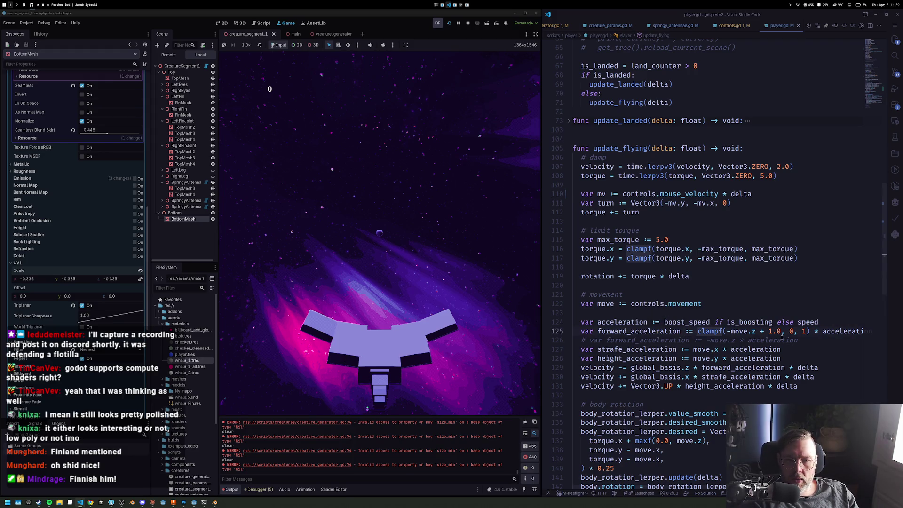
key("End")
key("ctrl+Left")
key("ctrl+Left")
key("ctrl+Left")
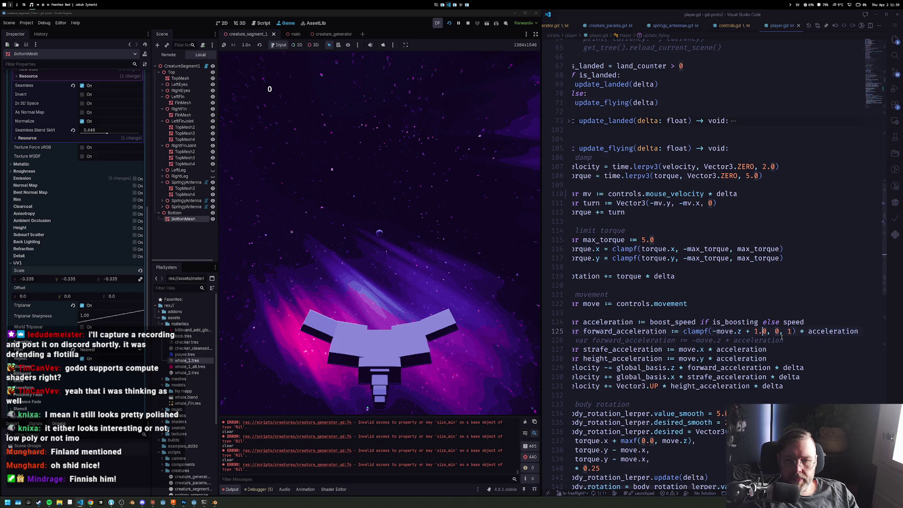
type("if is_auto_moving_forward")
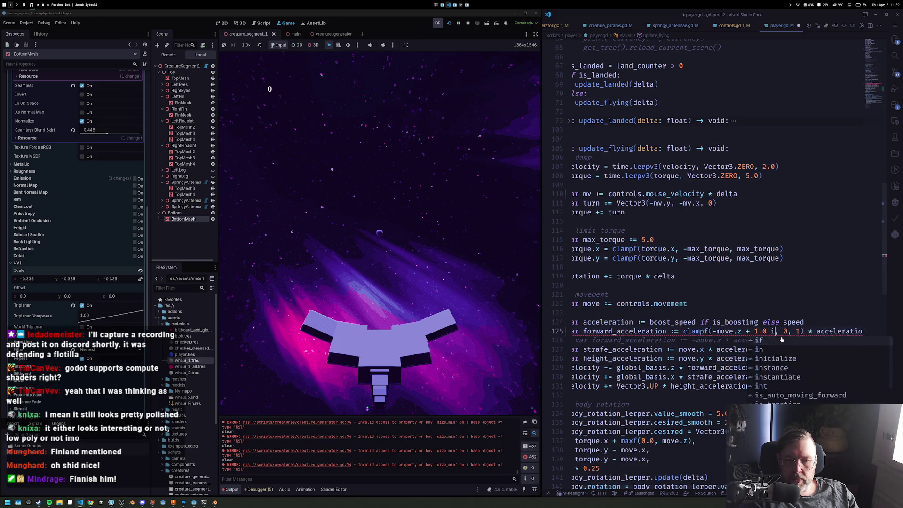
type(" else 0.0")
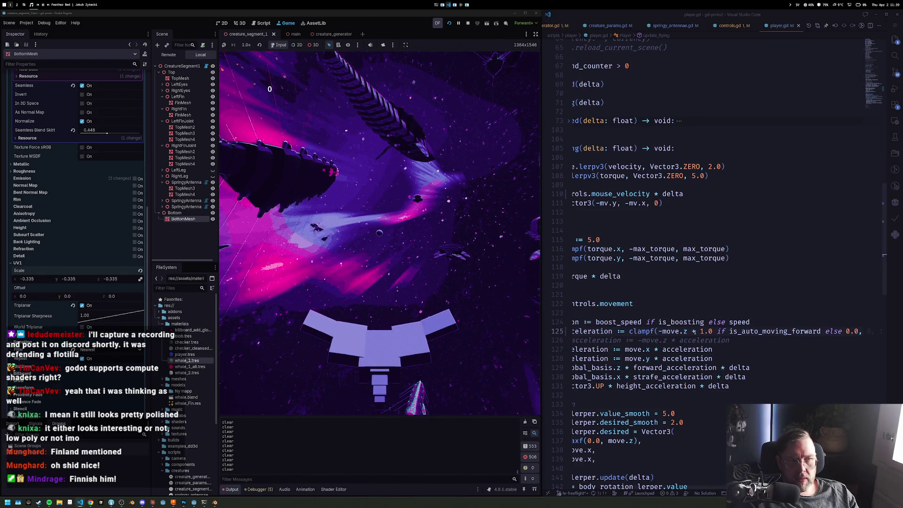
left_click(785, 320)
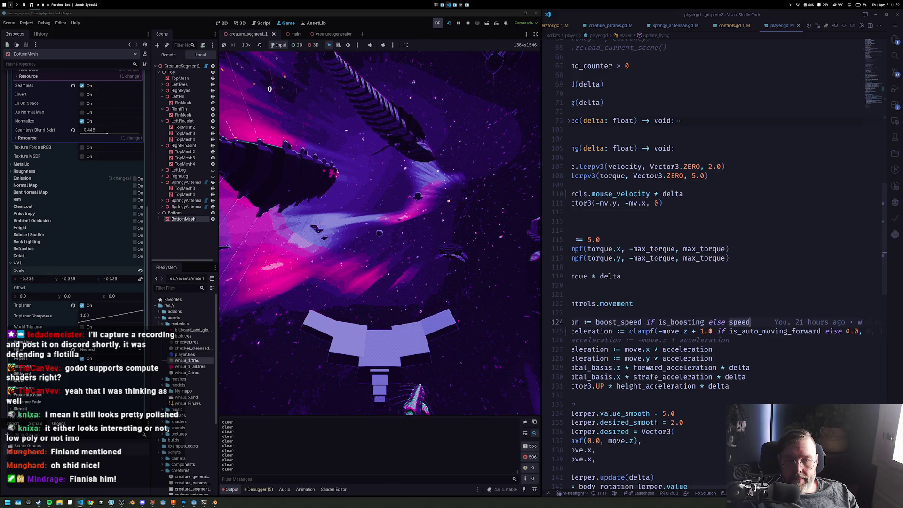
- Replace line 125's condition with the parenthesised (1.0 if is_auto_moving_forward else 0.0)
left_click(670, 331)
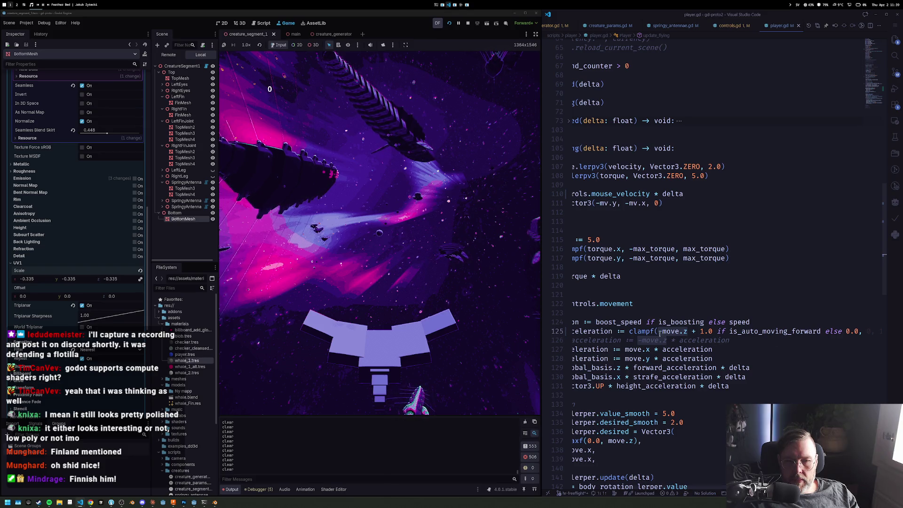
mouse_move(657, 331)
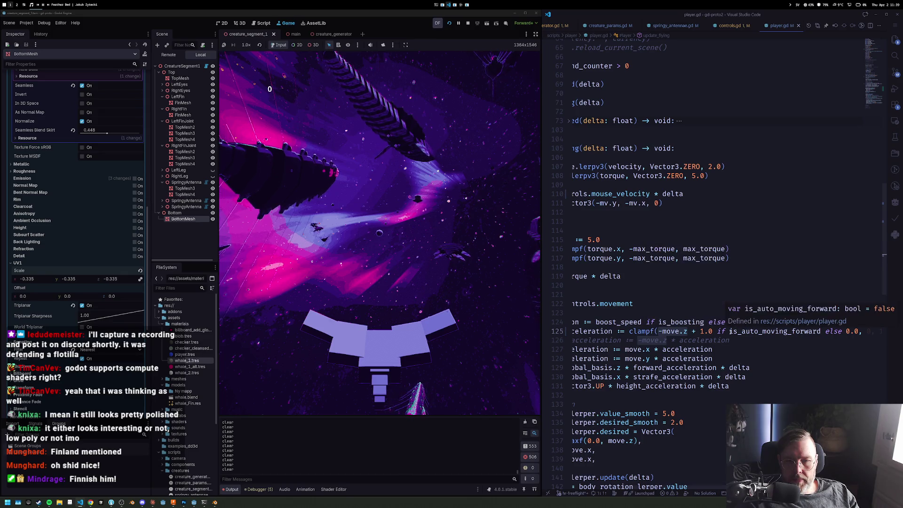
mouse_move(730, 331)
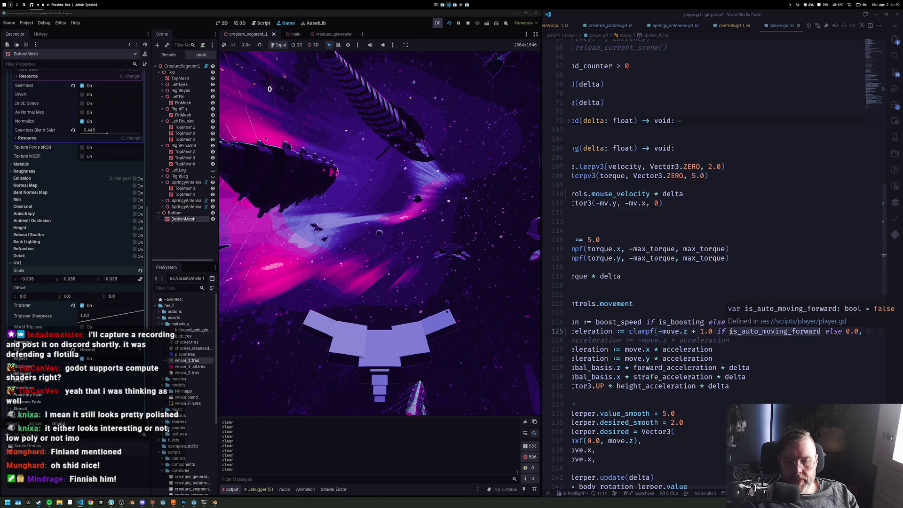
left_click(823, 332)
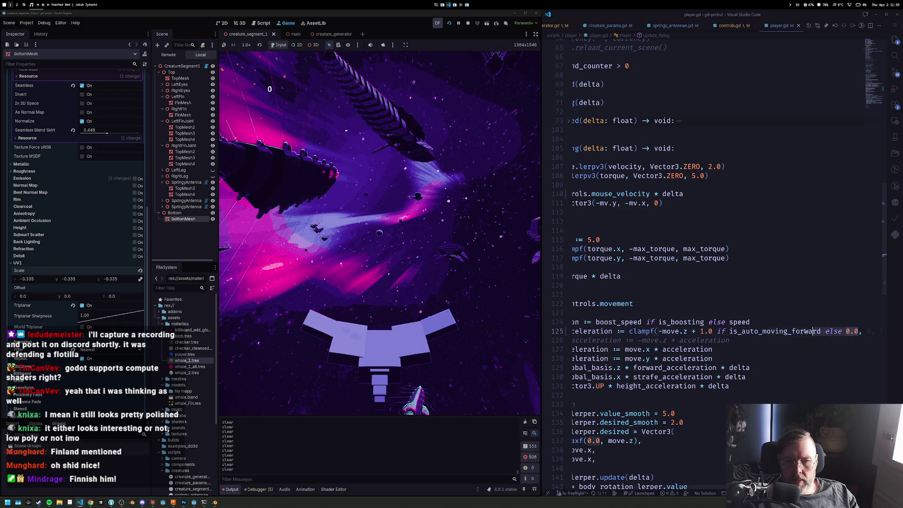
key("ctrl+Delete")
key("ctrl+Delete")
key("ctrl+Delete")
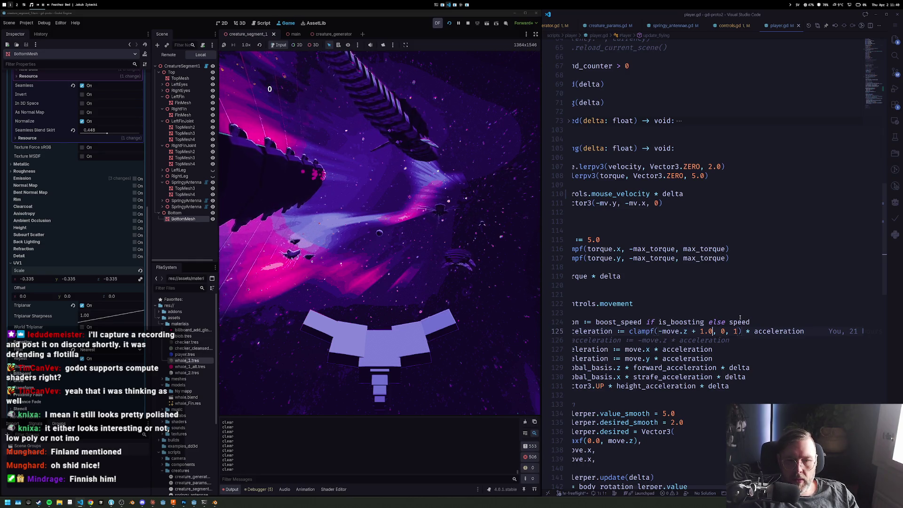
key("ctrl+Left")
key("ctrl+Left")
key("ctrl+Left")
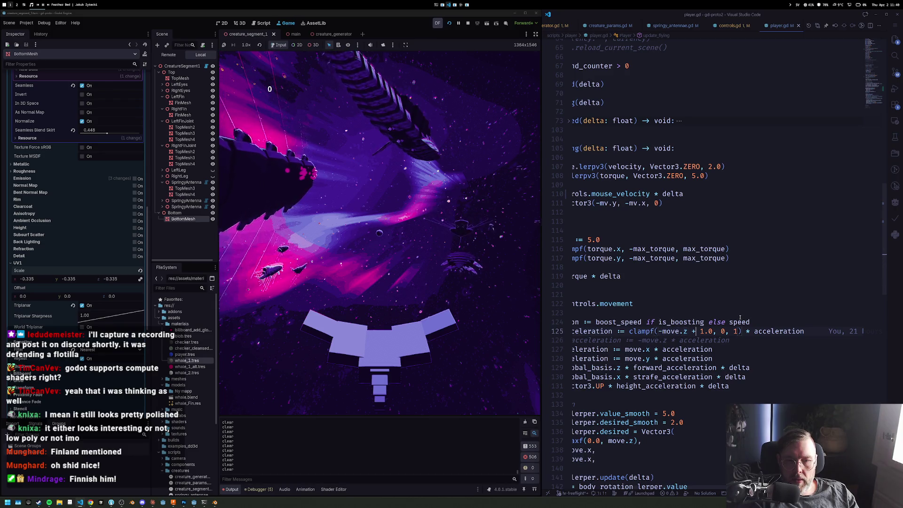
type("(")
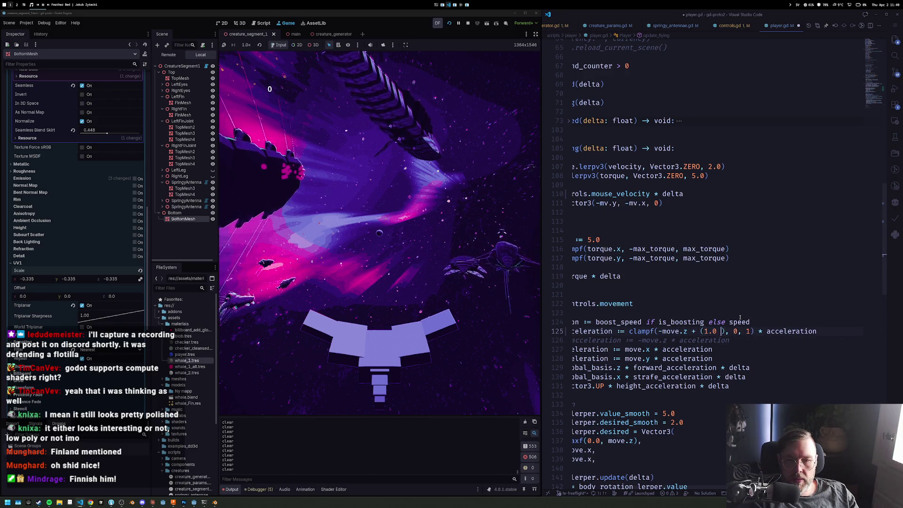
key("Right")
type("if is_auto")
key("Tab")
type("else 0")
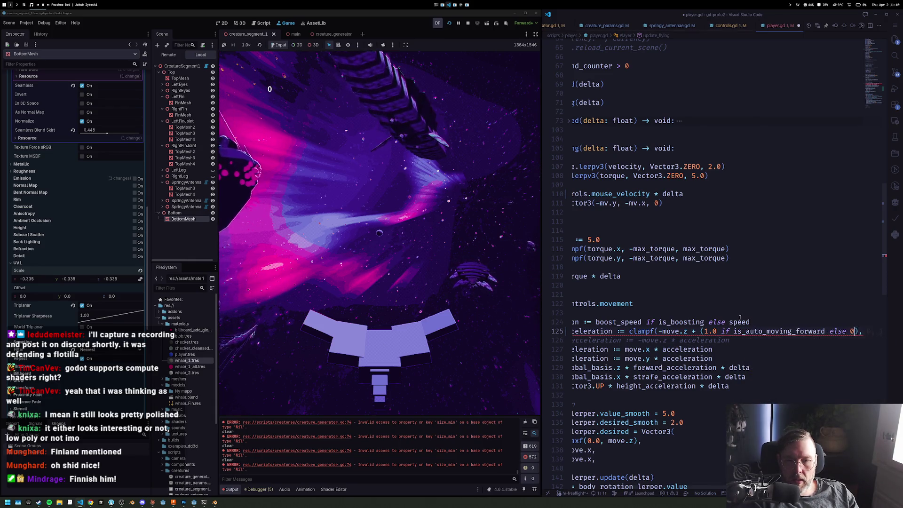
type(".0")
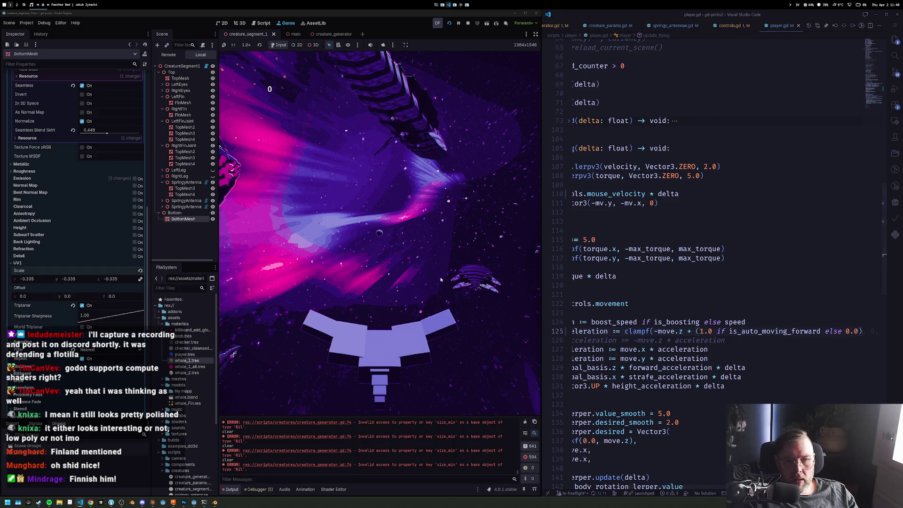
left_click(440, 279)
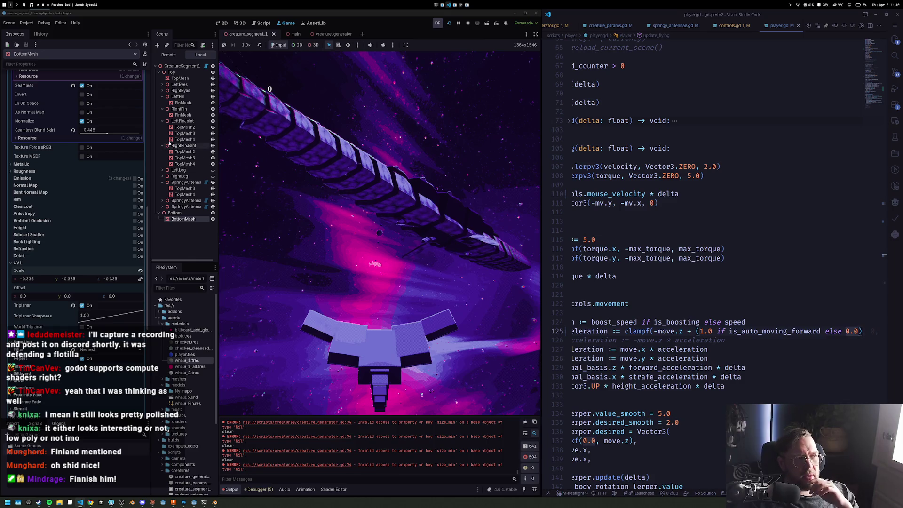
- Drag the NoiseTexture Color Ramp points to rebalance the bright and dark noise patches
scroll(119, 163, "up", 10)
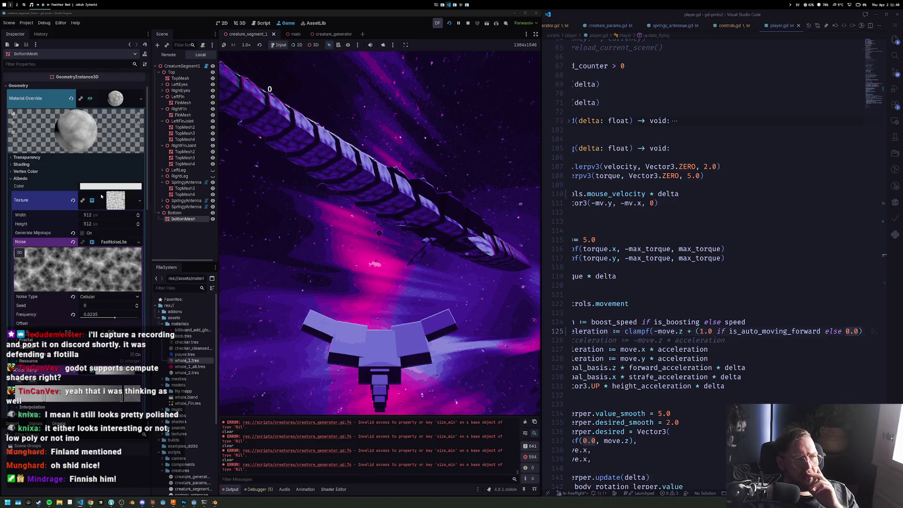
scroll(118, 237, "down", 3)
left_click_drag(44, 308, 82, 309)
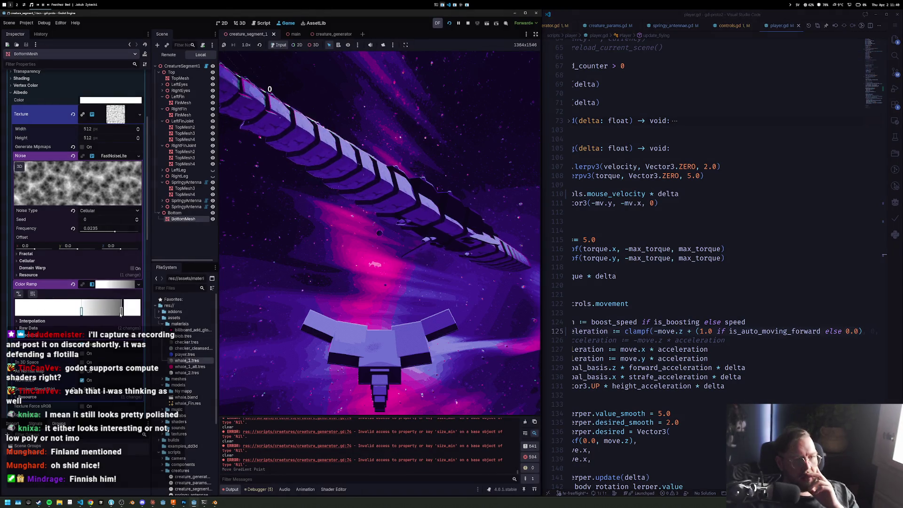
left_click_drag(121, 312, 78, 312)
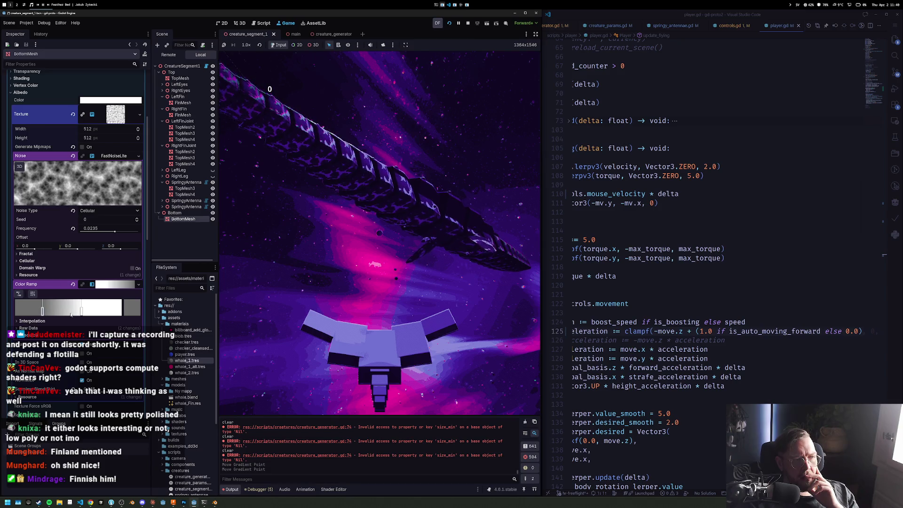
left_click(82, 312)
left_click(66, 313)
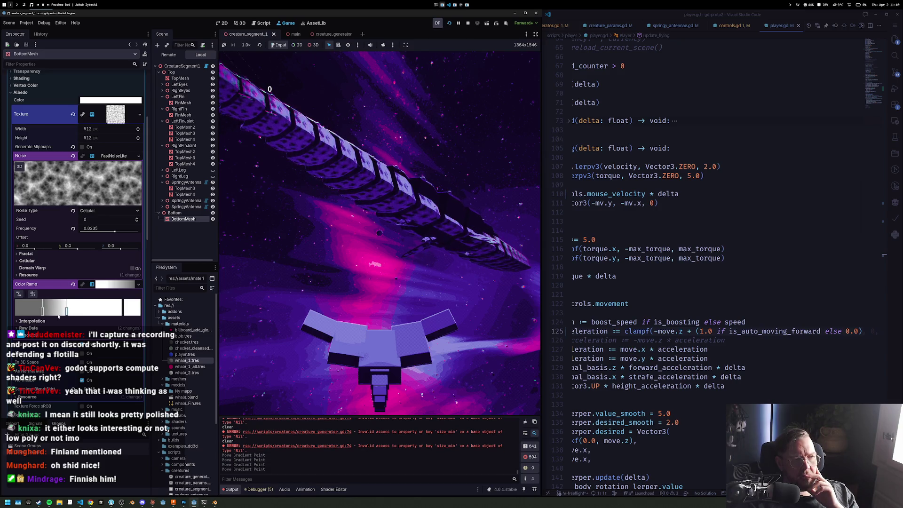
left_click_drag(59, 315, 119, 314)
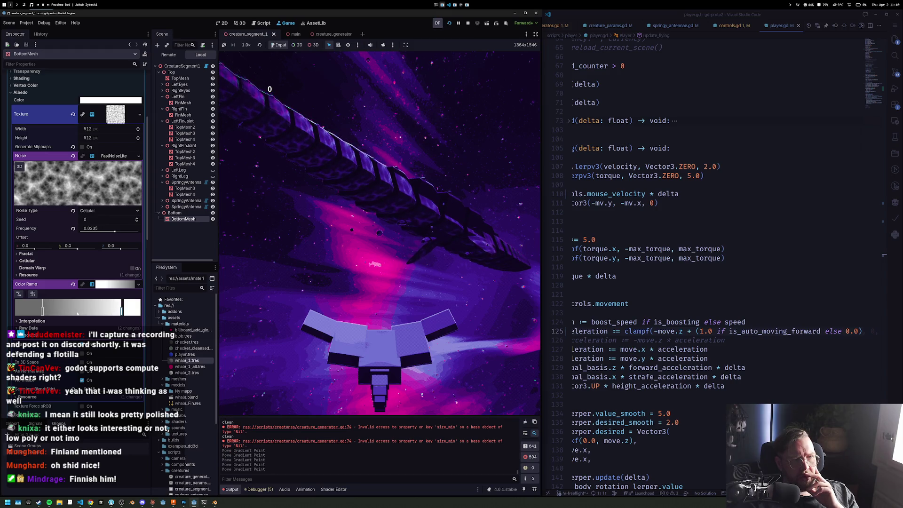
mouse_move(42, 310)
left_mouse_down()
mouse_move(24, 311)
mouse_move(83, 313)
left_mouse_up()
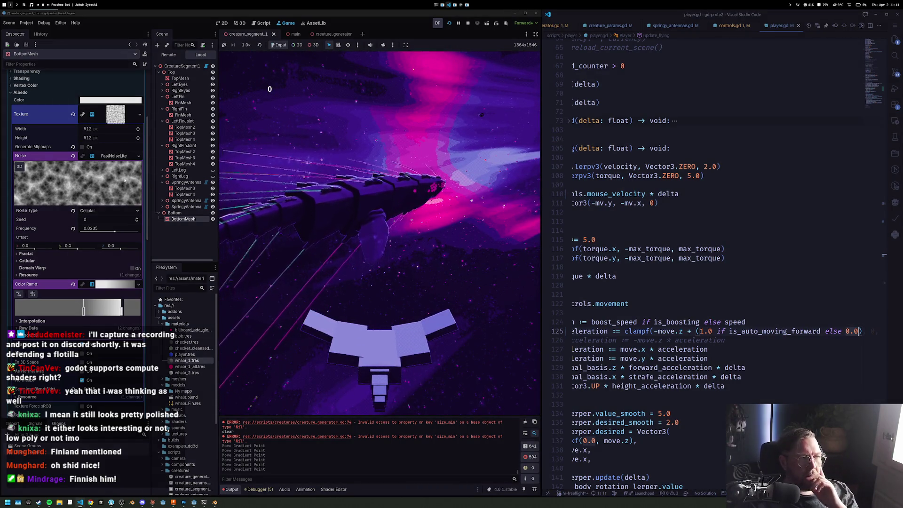
left_click_drag(99, 308, 42, 315)
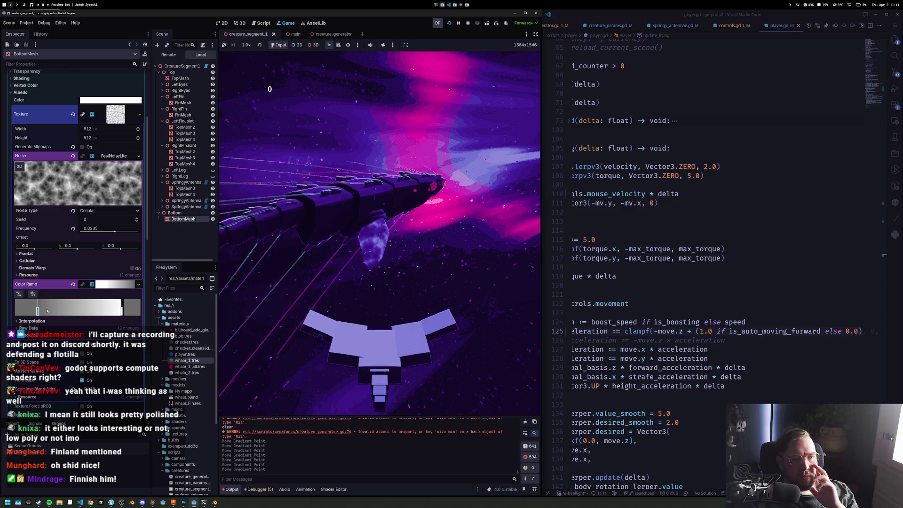
left_click_drag(37, 310, 53, 311)
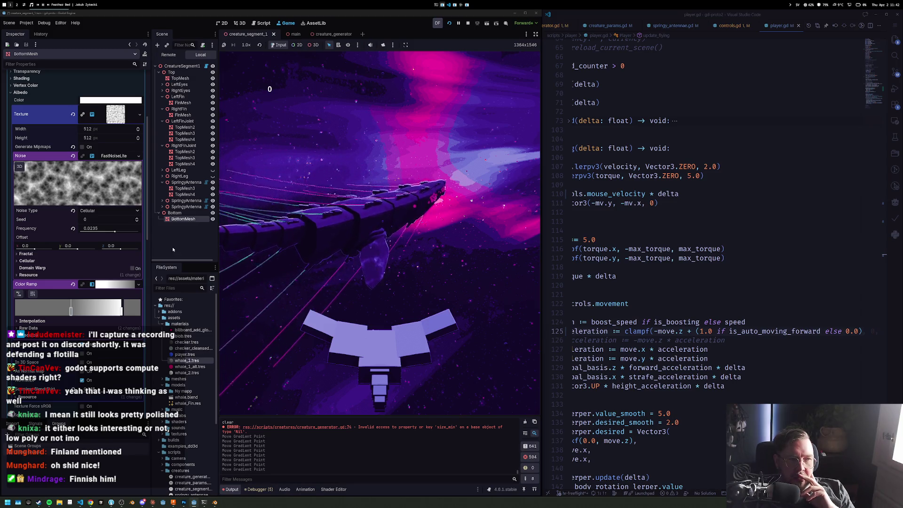
left_click(126, 100)
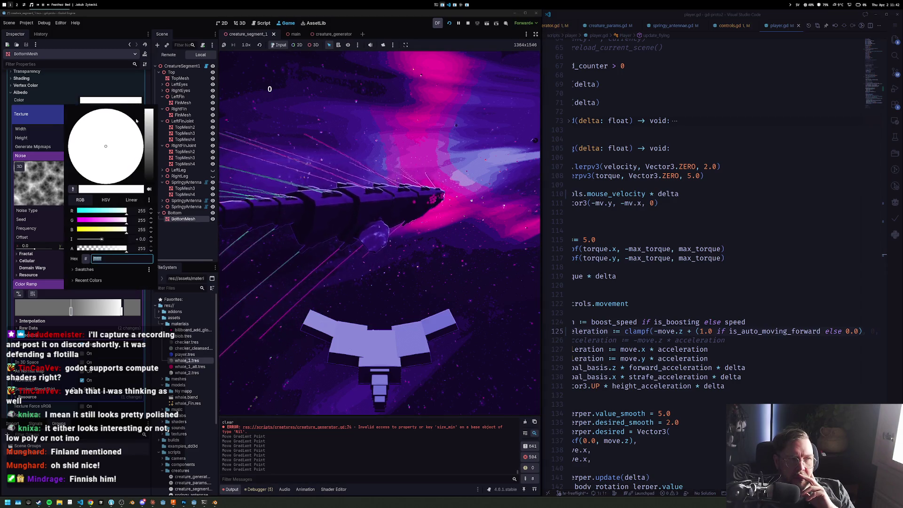
- Set the BottomMesh albedo to bright blue (5173f0), then stop the running game
left_click_drag(149, 118, 149, 146)
left_click(128, 94)
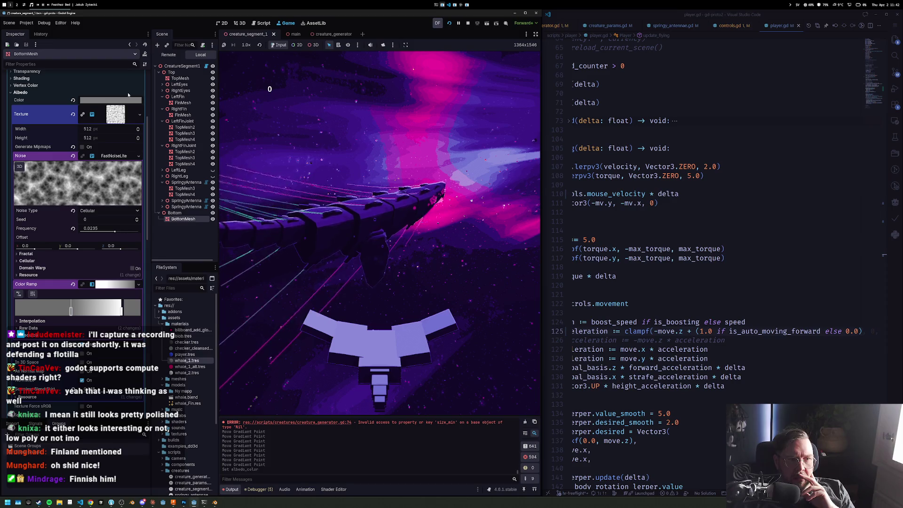
left_click(122, 100)
left_click(103, 116)
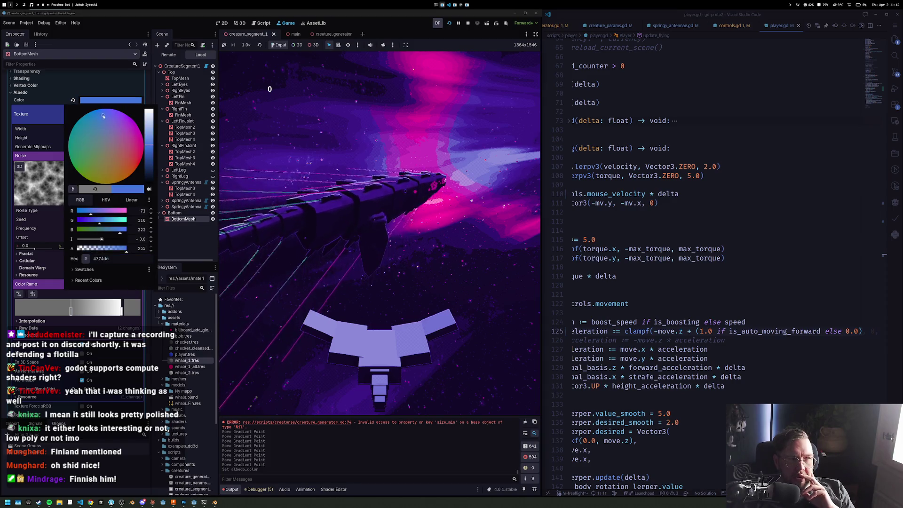
left_click(150, 146)
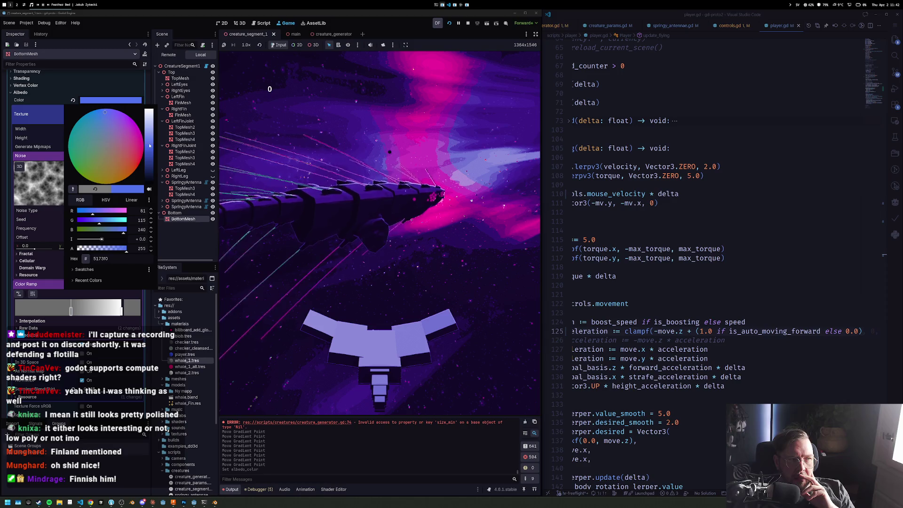
left_click(132, 86)
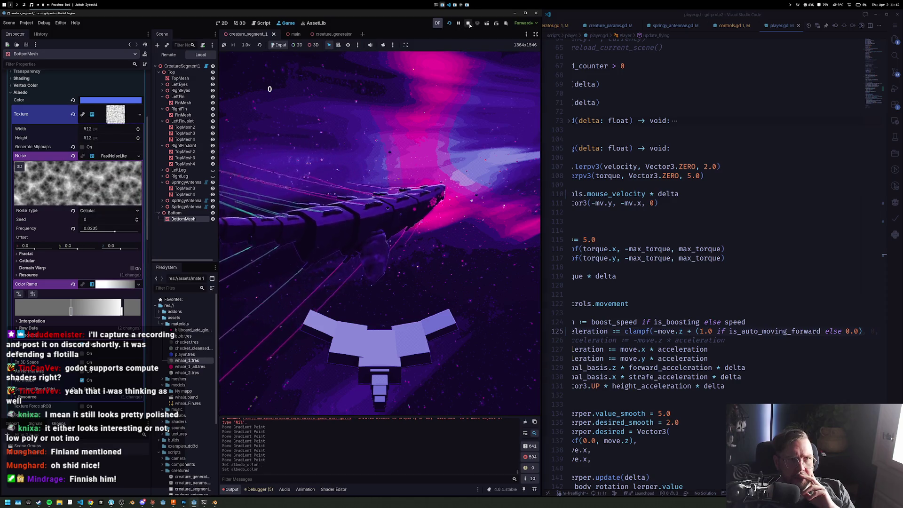
left_click(469, 24)
left_click(337, 35)
scroll(347, 303, "up", 5)
scroll(346, 303, "up", 2)
left_click_drag(347, 304, 392, 251)
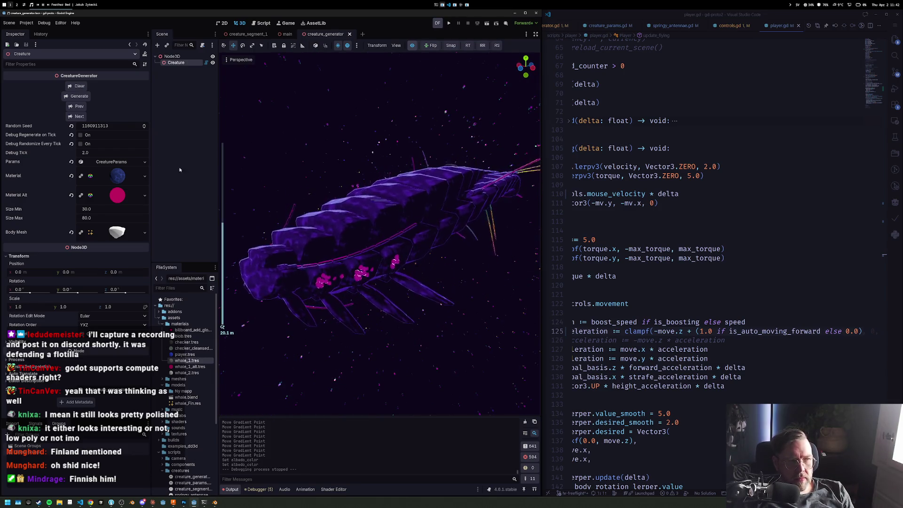
left_click(76, 117)
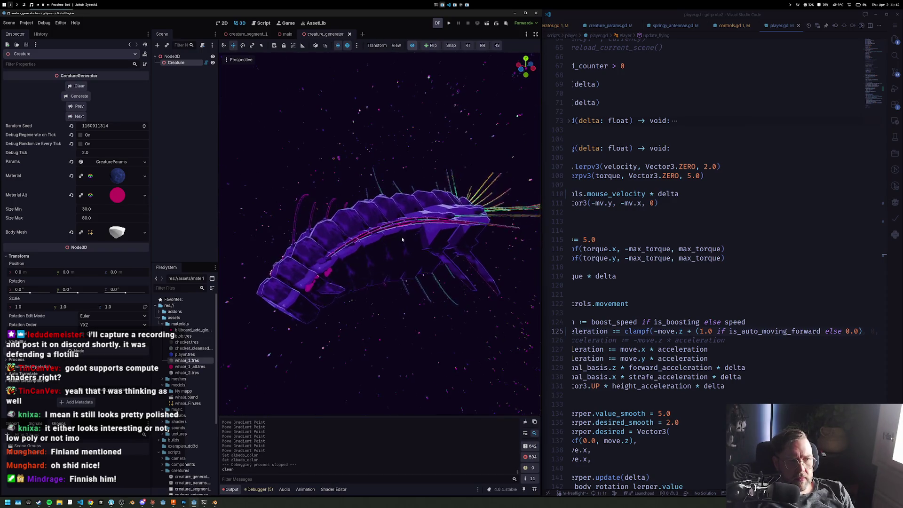
left_click(117, 177)
left_click(117, 177)
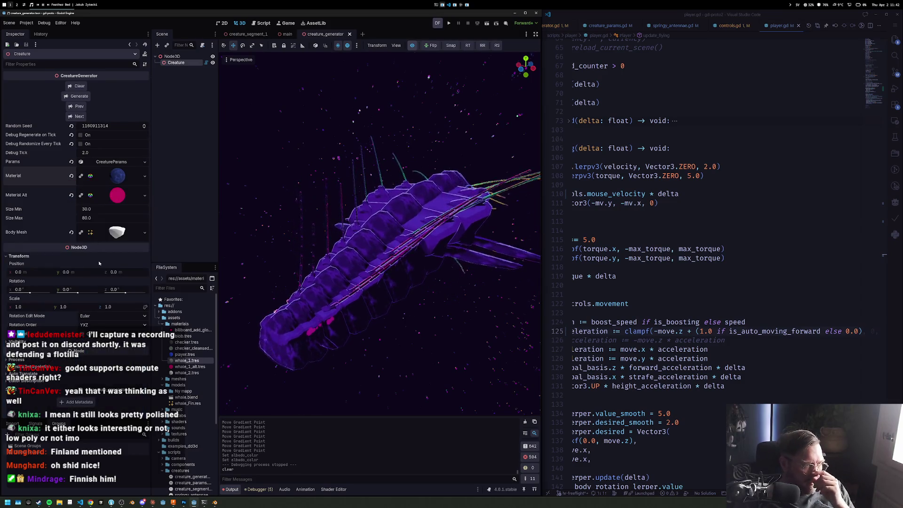
- Open whale_2.tres and try an orange-red albedo colour on the creature
left_click(186, 372)
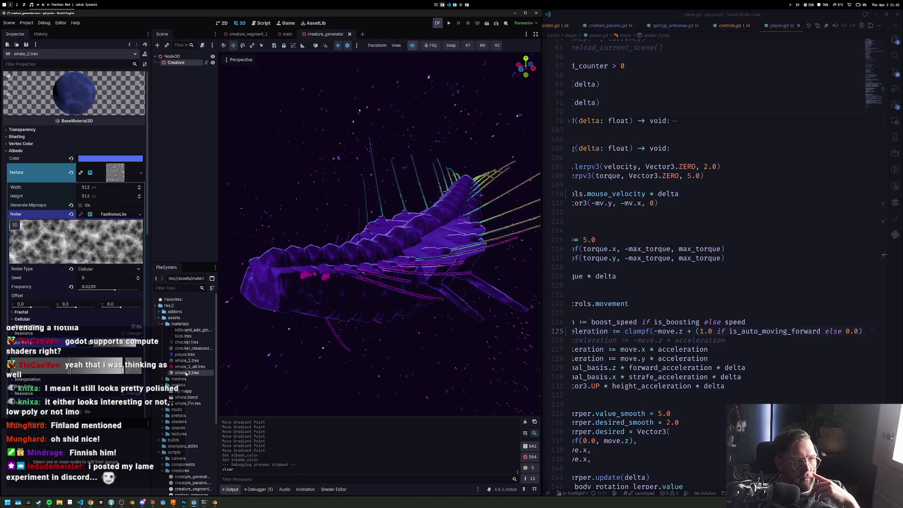
left_click(110, 159)
left_click(71, 184)
mouse_move(70, 185)
left_mouse_down()
mouse_move(144, 237)
mouse_move(144, 221)
left_mouse_up()
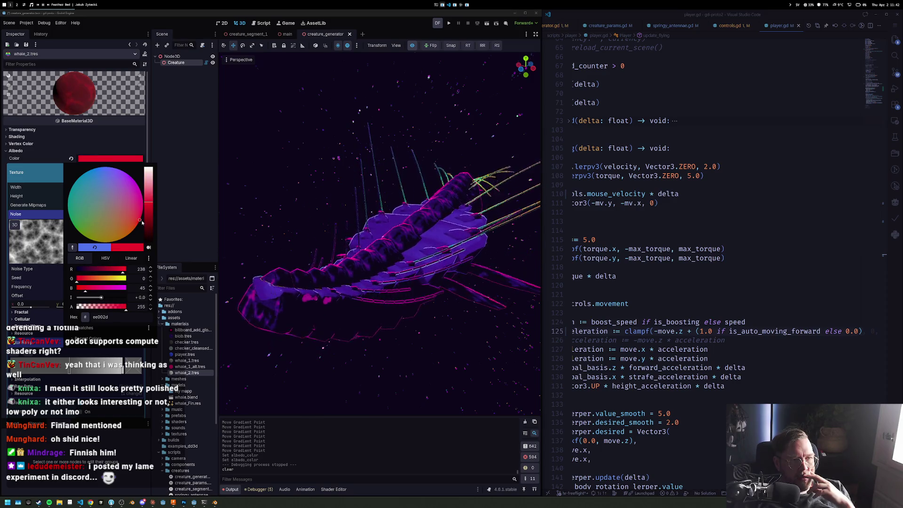
key("Escape")
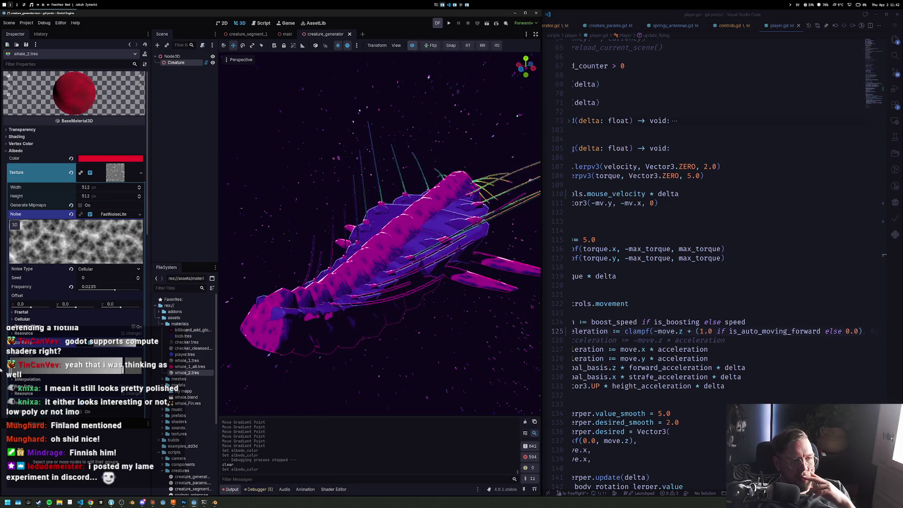
left_click_drag(451, 263, 460, 284)
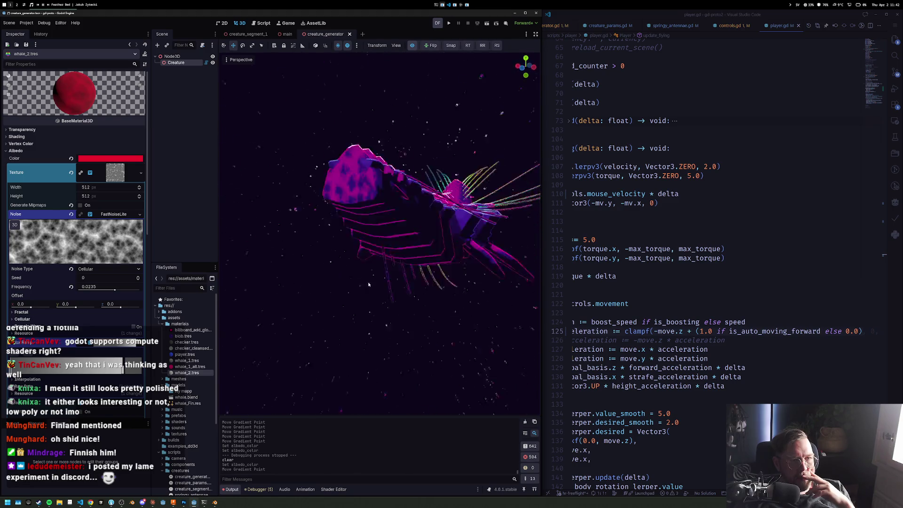
scroll(262, 267, "down", 2)
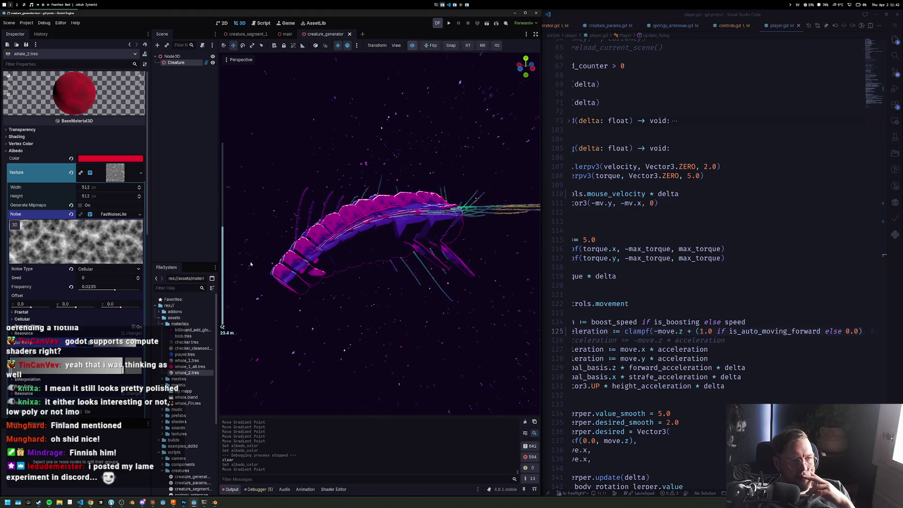
- Try purple, magenta and olive hues, settling on teal albedo (about 34, 147, 129)
left_click(111, 158)
left_click(118, 172)
mouse_move(118, 172)
left_mouse_down()
mouse_move(139, 193)
mouse_move(139, 221)
mouse_move(118, 238)
mouse_move(71, 254)
mouse_move(41, 240)
mouse_move(49, 164)
mouse_move(66, 143)
mouse_move(37, 219)
left_mouse_up()
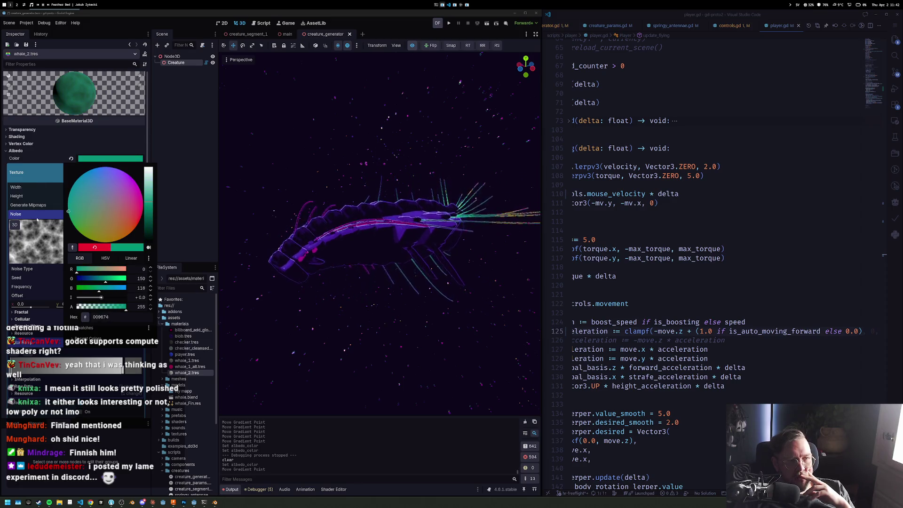
left_click(138, 190)
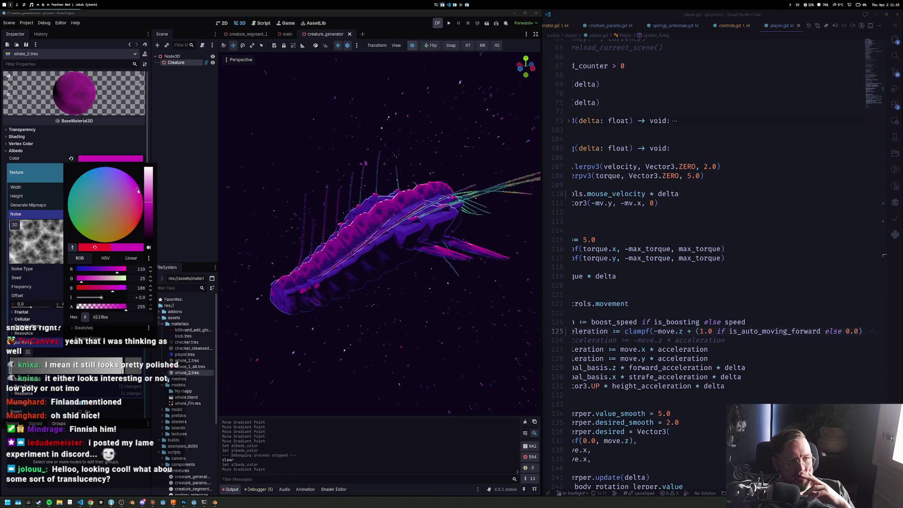
mouse_move(145, 231)
left_mouse_down()
mouse_move(92, 254)
mouse_move(94, 162)
mouse_move(64, 174)
mouse_move(136, 165)
left_mouse_up()
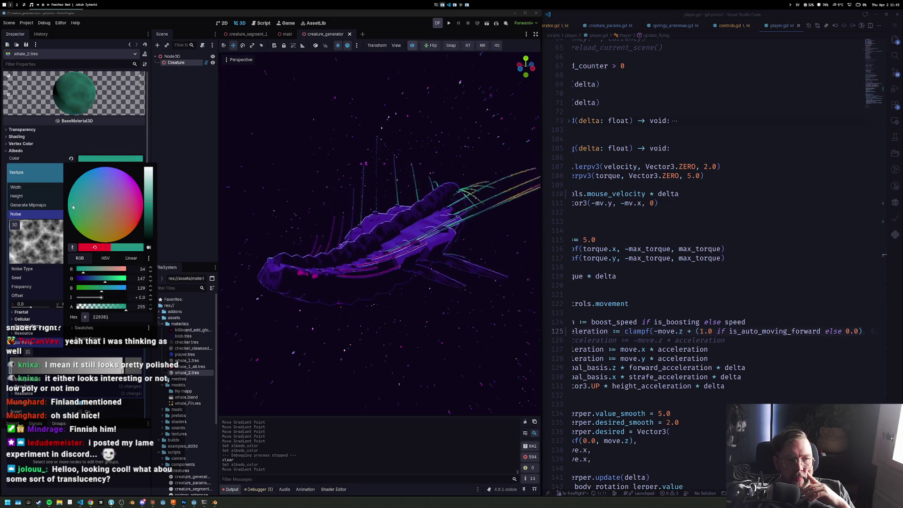
left_click(374, 224)
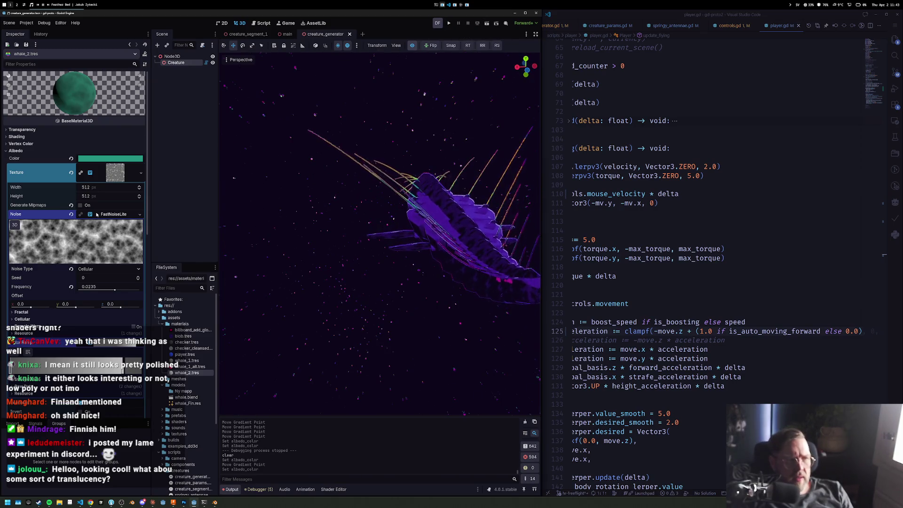
- Try Simplex noise, revert to Cellular, and lower the noise frequency to about 0.0066
left_click_drag(114, 290, 123, 291)
scroll(472, 274, "up", 8)
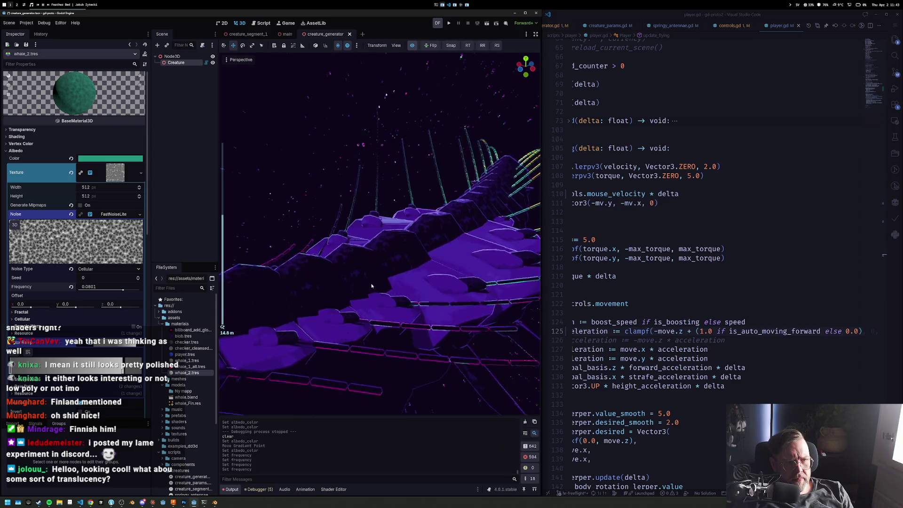
scroll(371, 286, "down", 6)
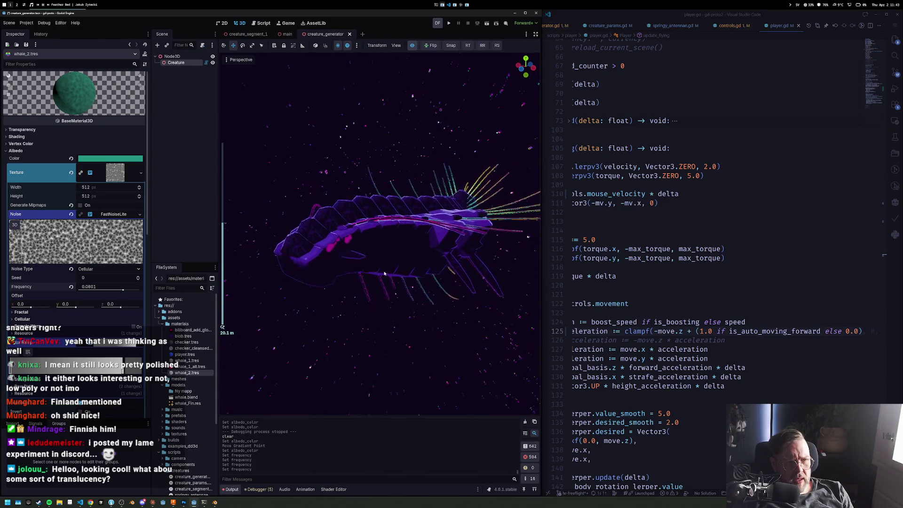
key("ctrl+z")
key("ctrl+z")
left_click(103, 269)
left_click(102, 280)
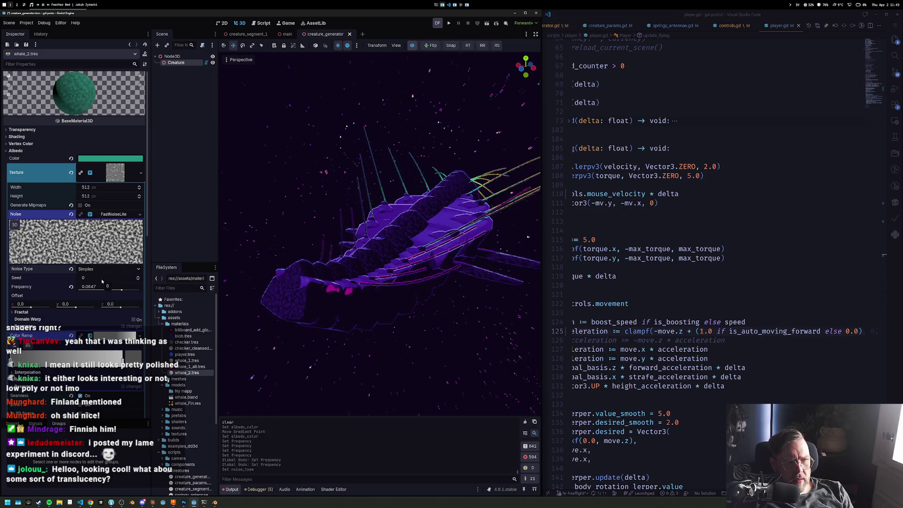
key("ctrl+z")
mouse_move(121, 289)
left_mouse_down()
mouse_move(96, 294)
mouse_move(104, 296)
left_mouse_up()
key("F5")
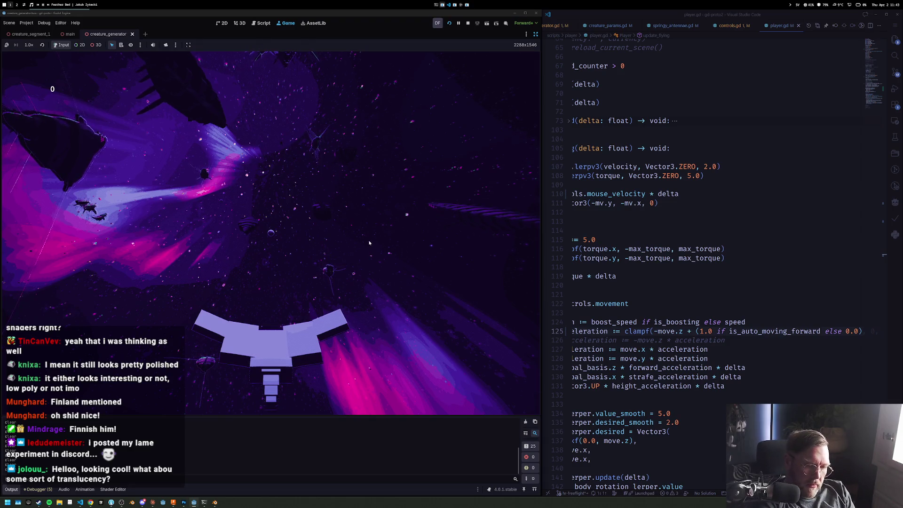
- Take control of the ship and fly it near the recoloured creatures
left_click(346, 249)
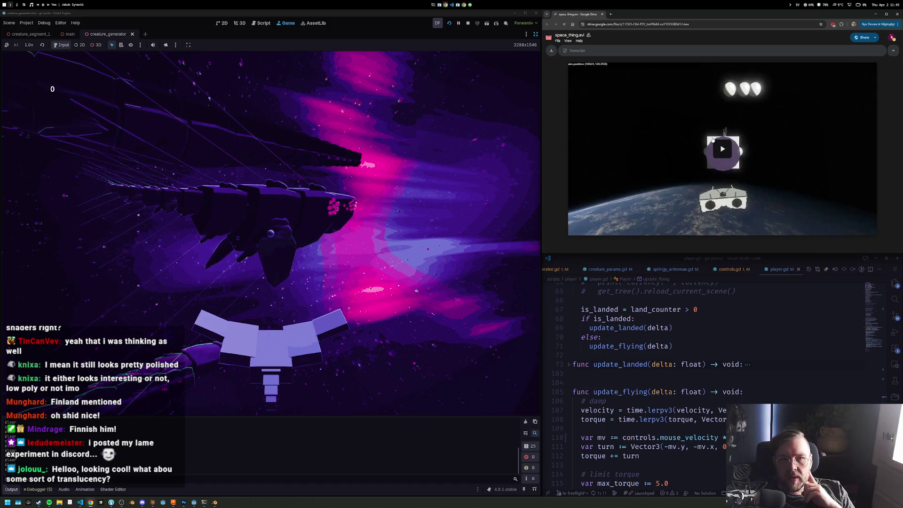
- Watch the space_thing video fullscreen, close the Drive preview, and stop the running game
left_click(722, 149)
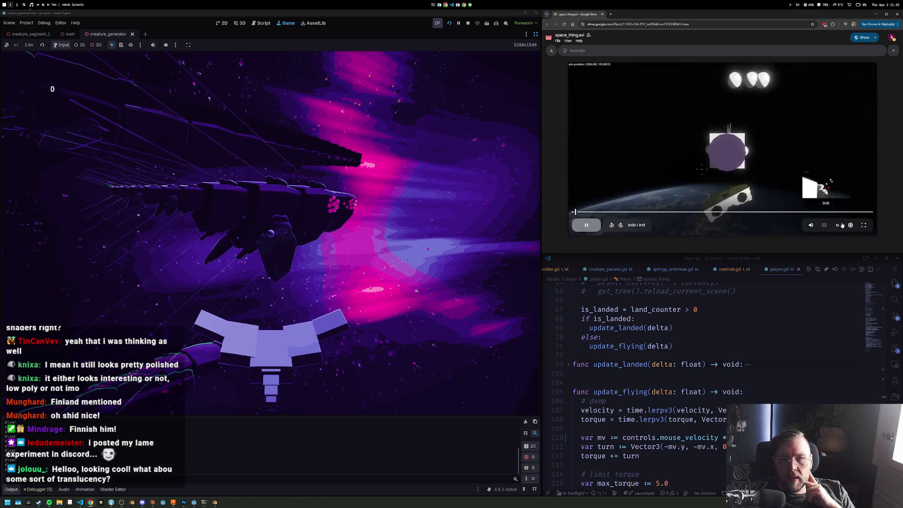
left_click(863, 227)
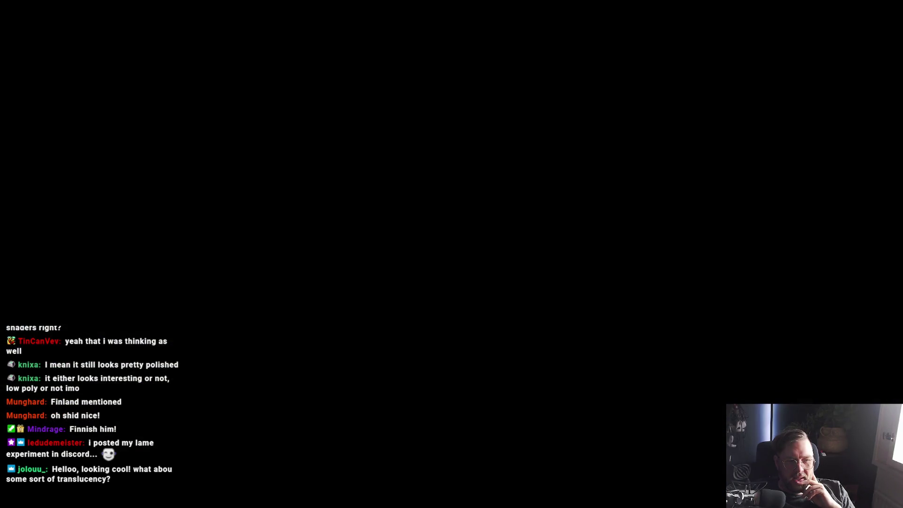
key("Escape")
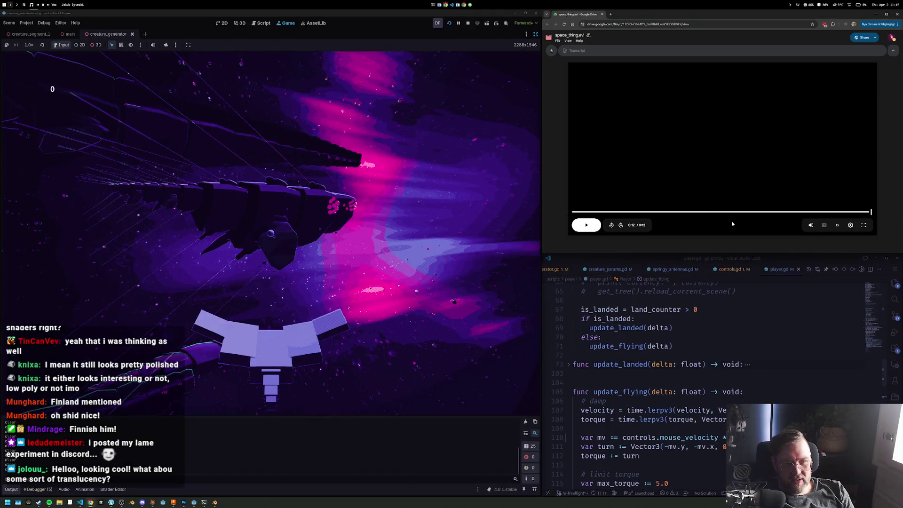
key("ctrl+w")
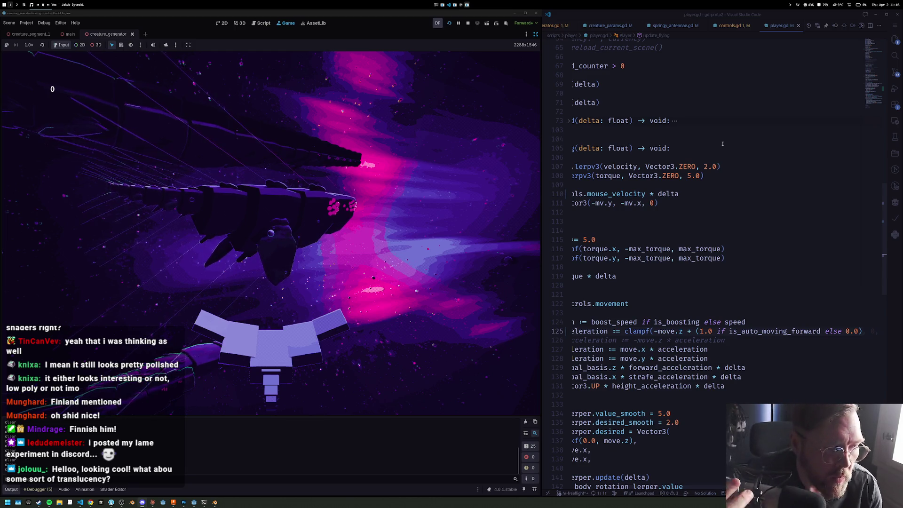
left_click(468, 23)
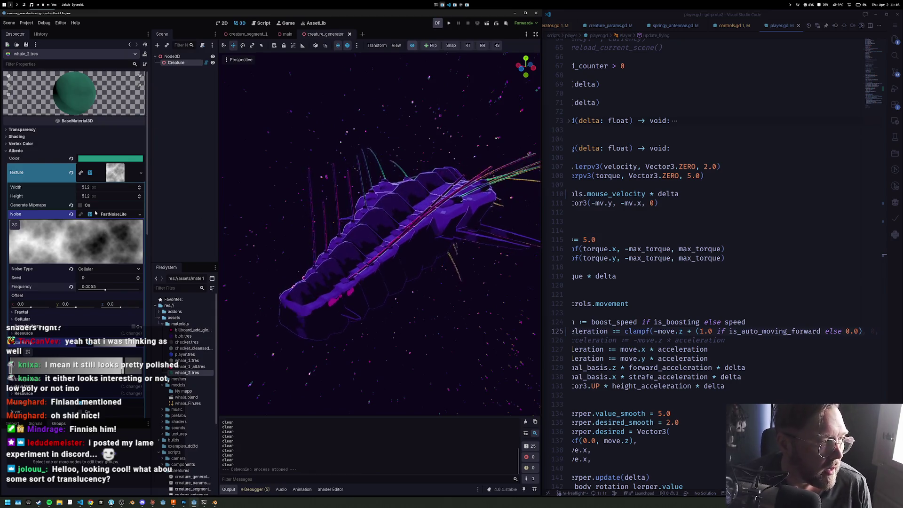
- Collapse the noise texture settings and set the whale_2 material's Transparency to Alpha
left_click(110, 176)
left_click(22, 129)
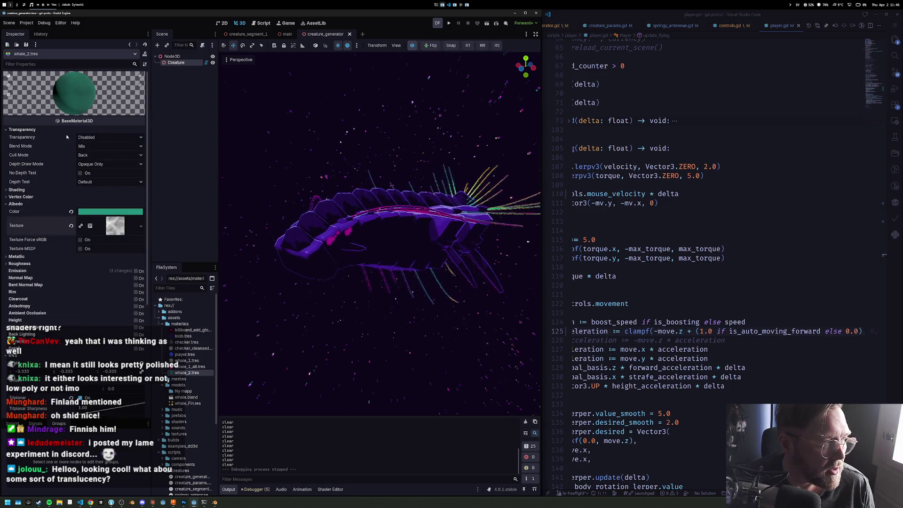
left_click(110, 137)
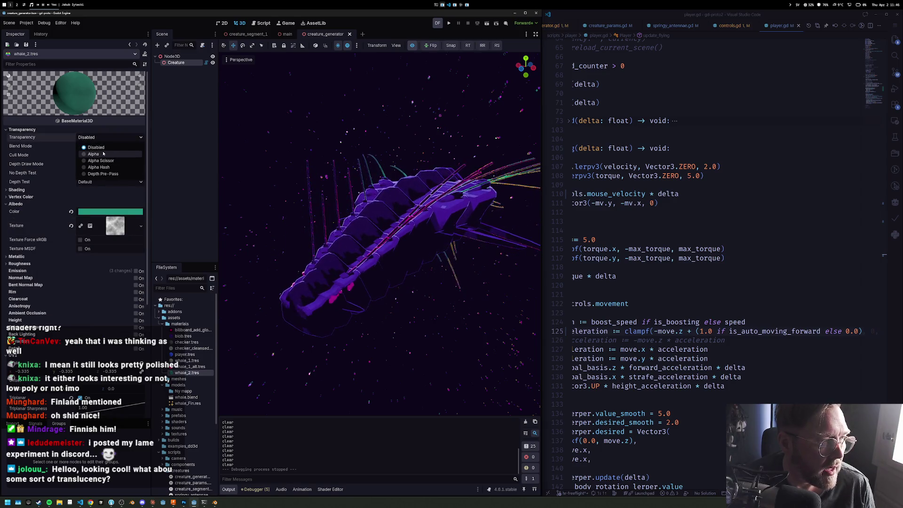
key("Escape")
left_click(108, 154)
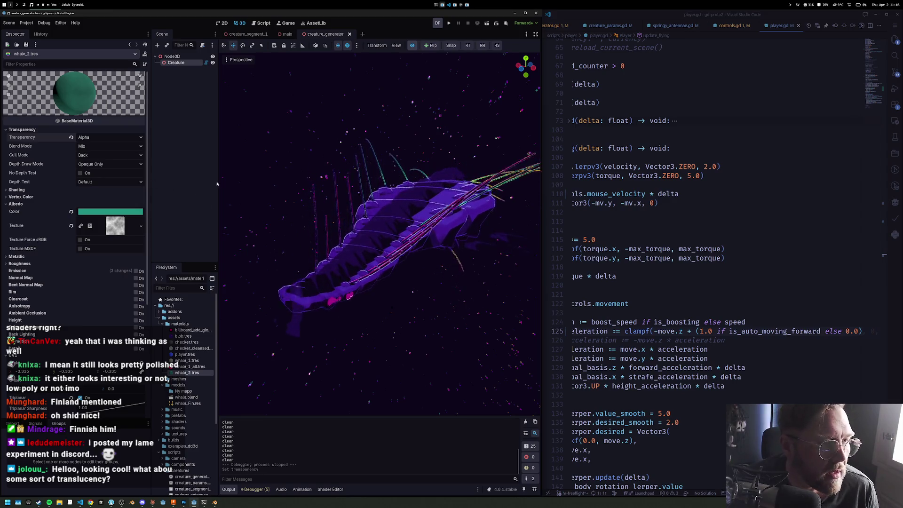
left_click(648, 221)
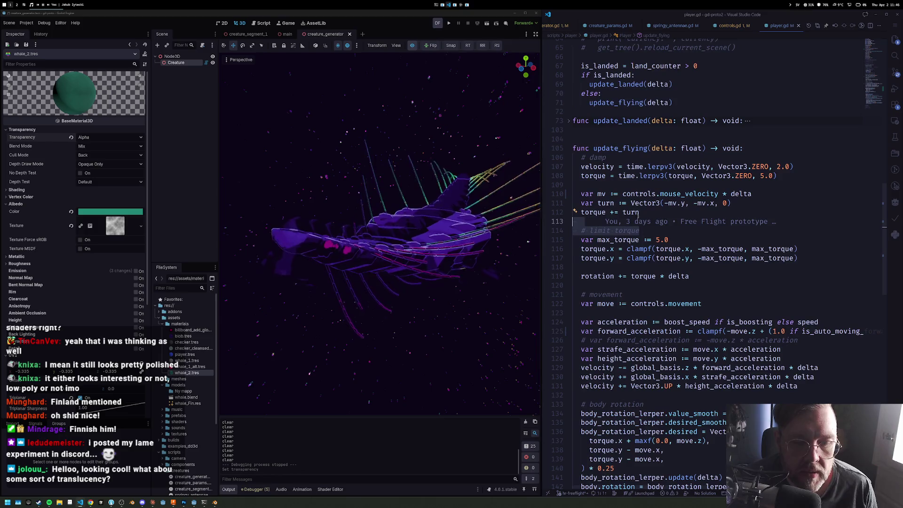
- In creature_generator.gd, change the bottom size's depth factor from 0.95 to 0.9
scroll(650, 83, "up", 2)
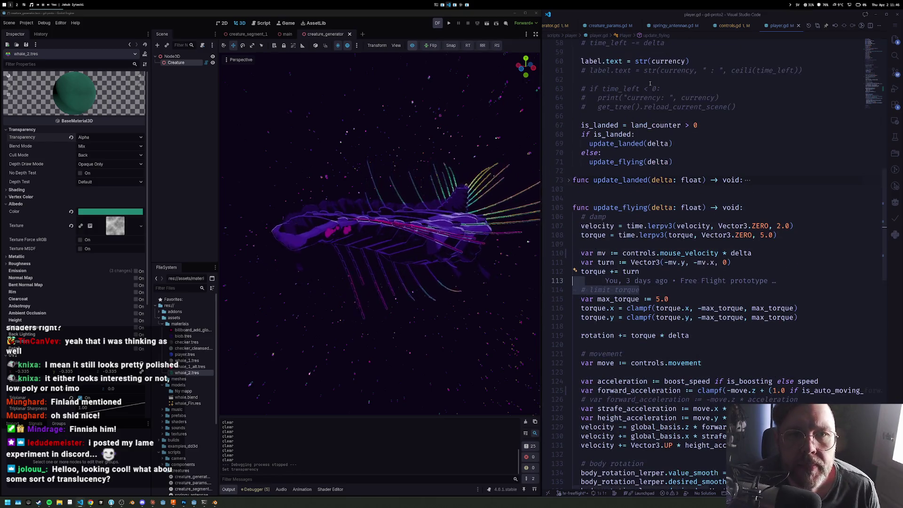
left_click(560, 25)
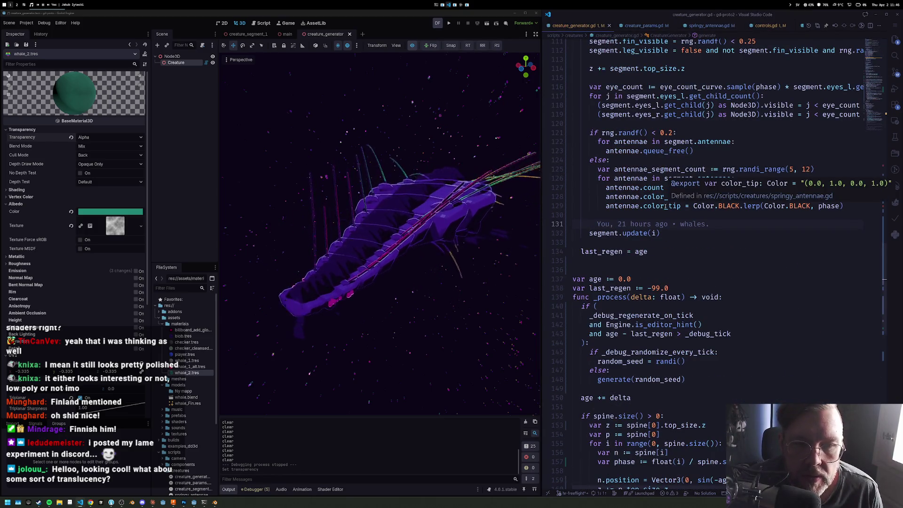
scroll(624, 200, "up", 6)
scroll(625, 201, "up", 6)
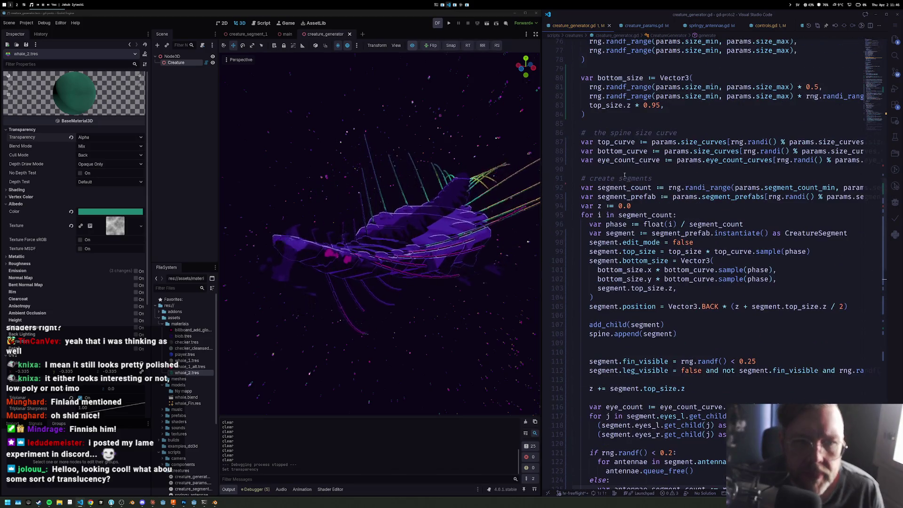
scroll(621, 101, "up", 2)
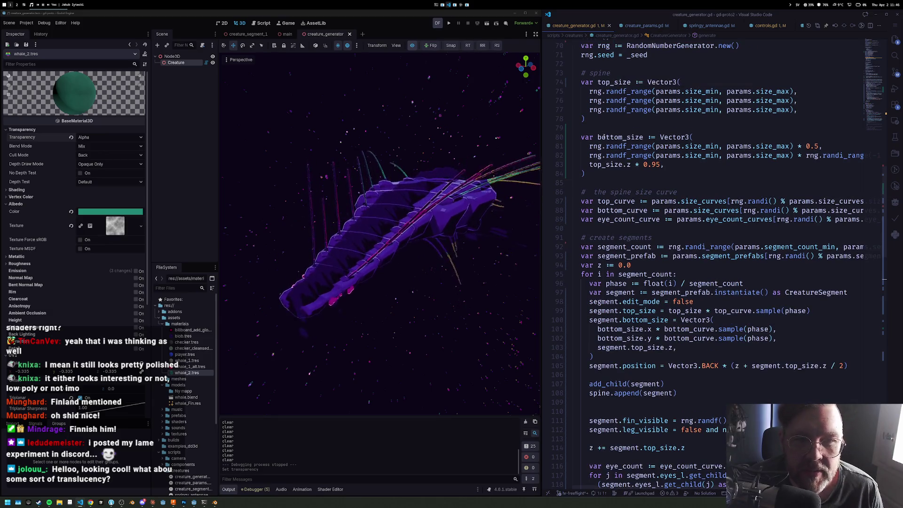
left_click(672, 171)
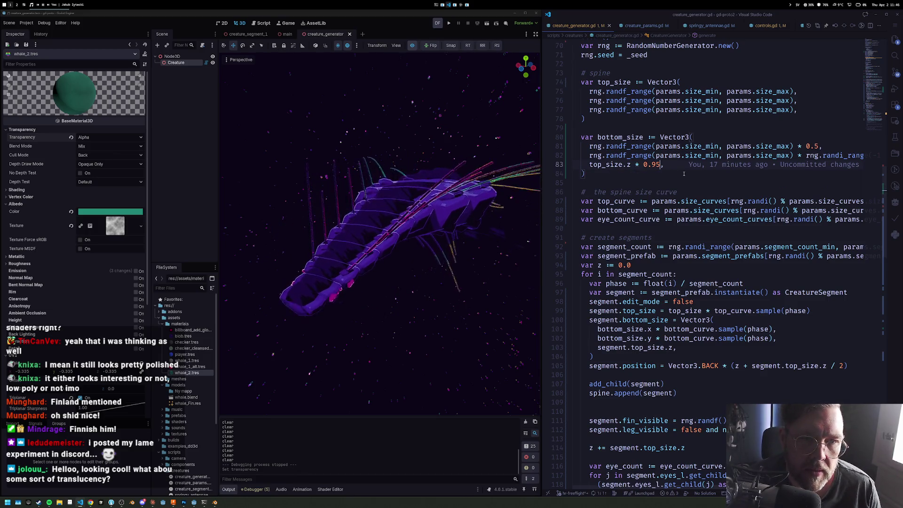
key("Delete")
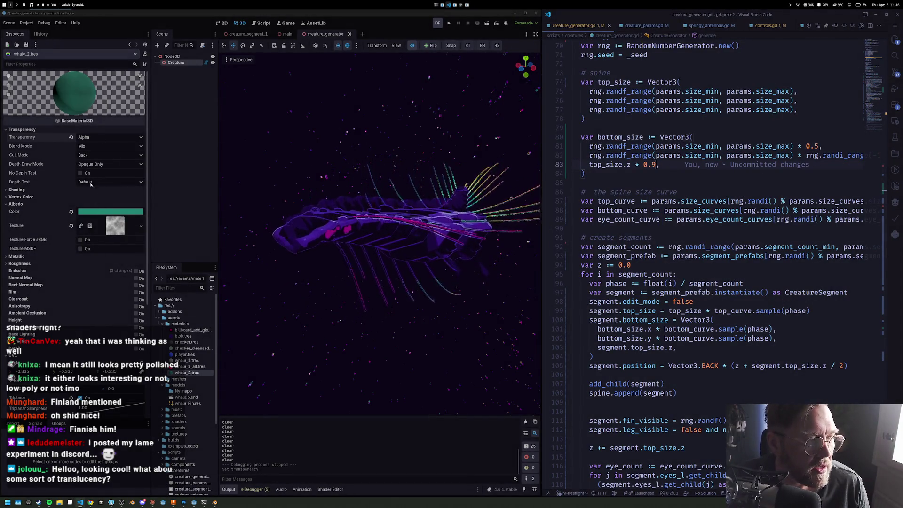
left_click(175, 63)
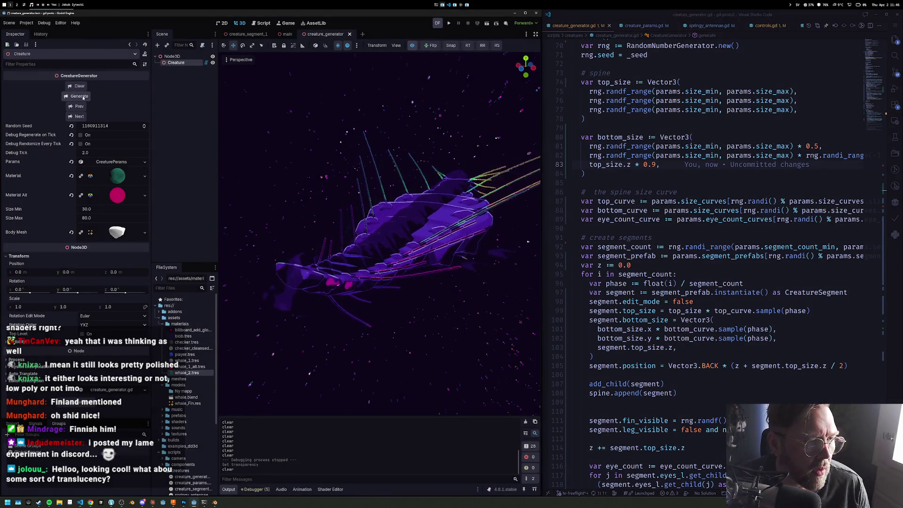
- Regenerate the creature with the new proportions and view it from below without compositor preview
left_click(79, 96)
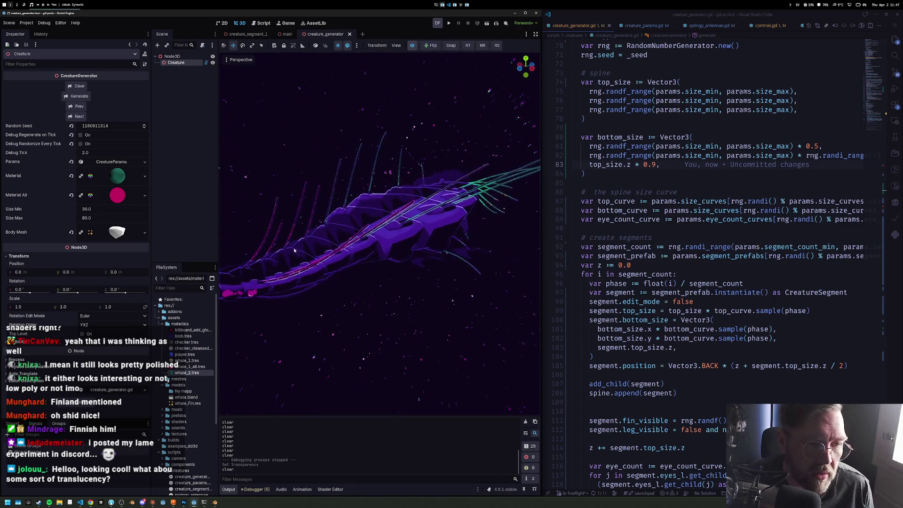
key("p")
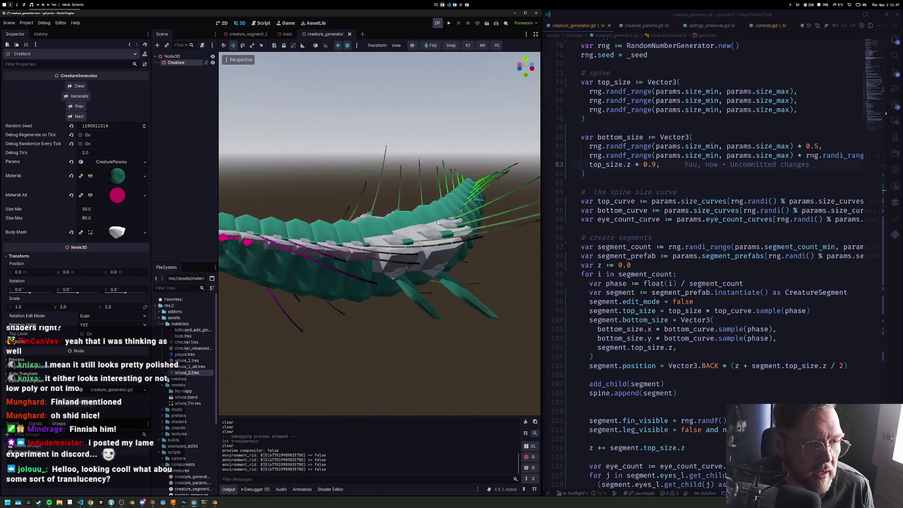
mouse_move(309, 220)
left_mouse_down()
mouse_move(301, 223)
mouse_move(373, 204)
mouse_move(384, 191)
left_mouse_up()
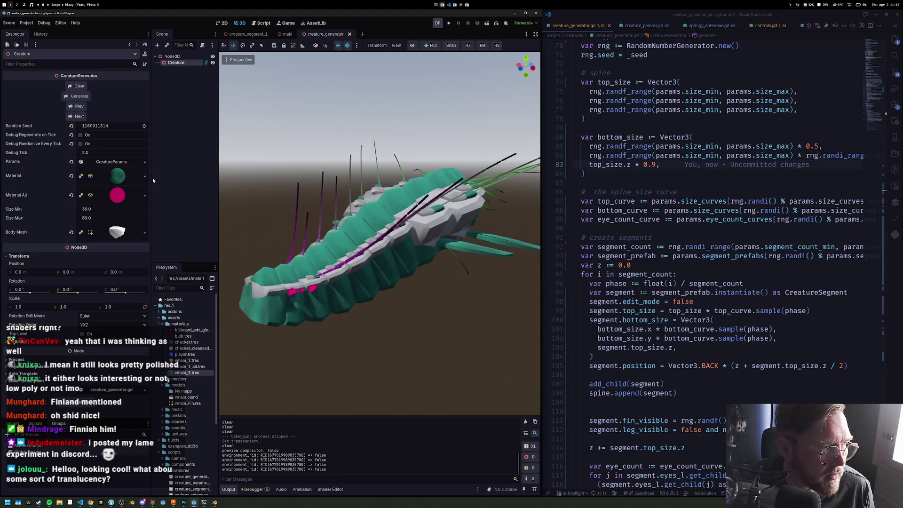
- Give whale_2.tres a slight Metallic value and Roughness 0.47, then restore the compositor preview
left_click(186, 372)
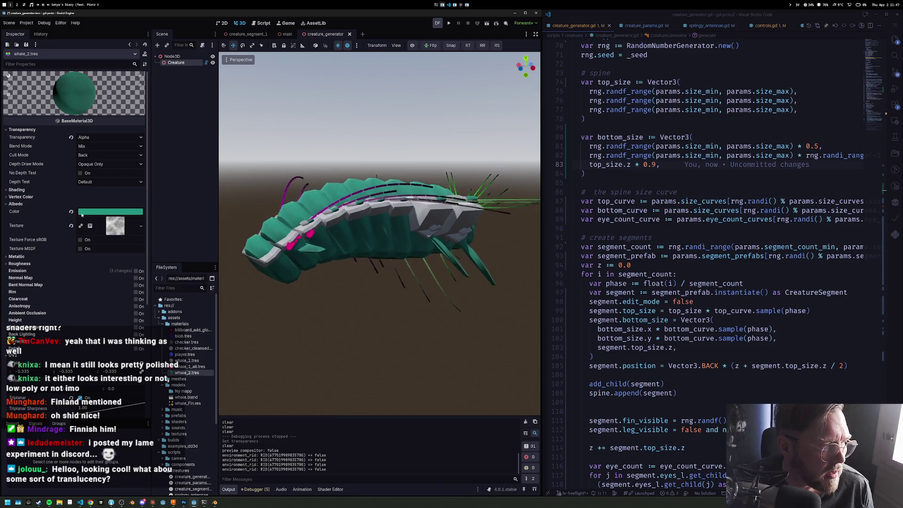
left_click(20, 258)
left_click(89, 266)
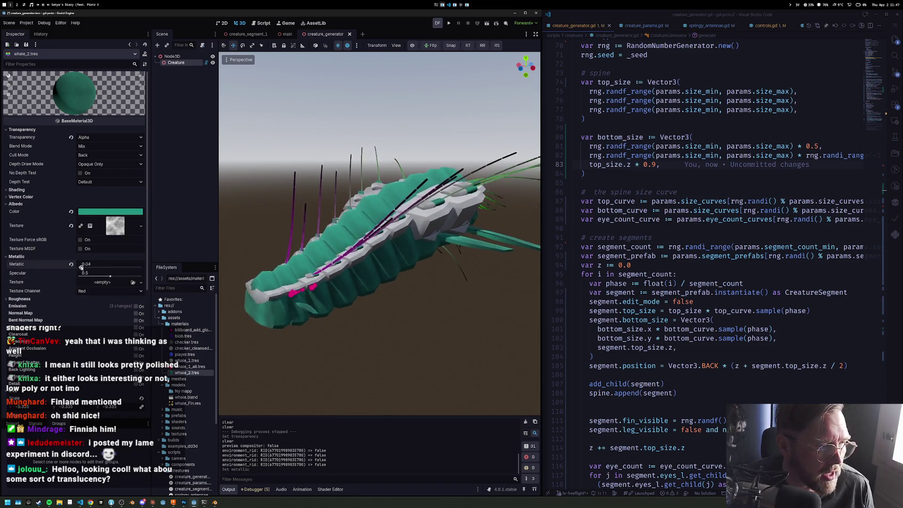
left_click(127, 299)
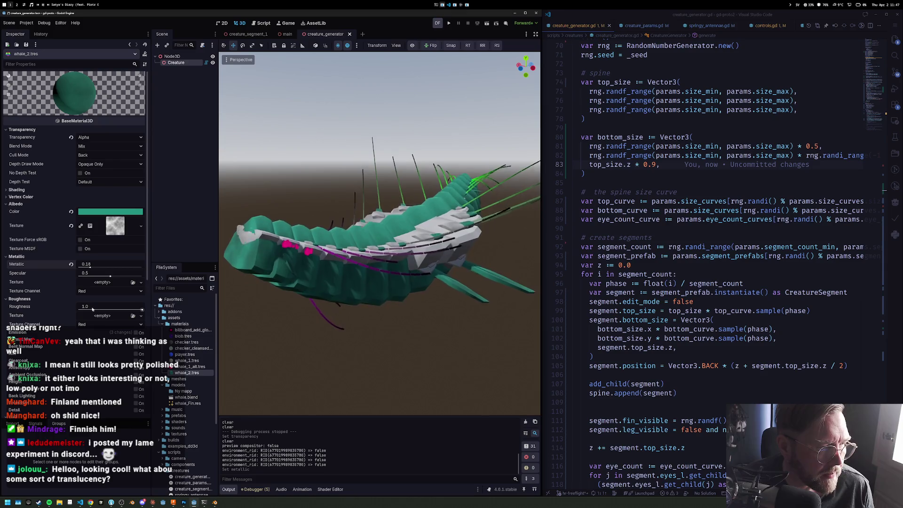
left_click_drag(141, 310, 108, 308)
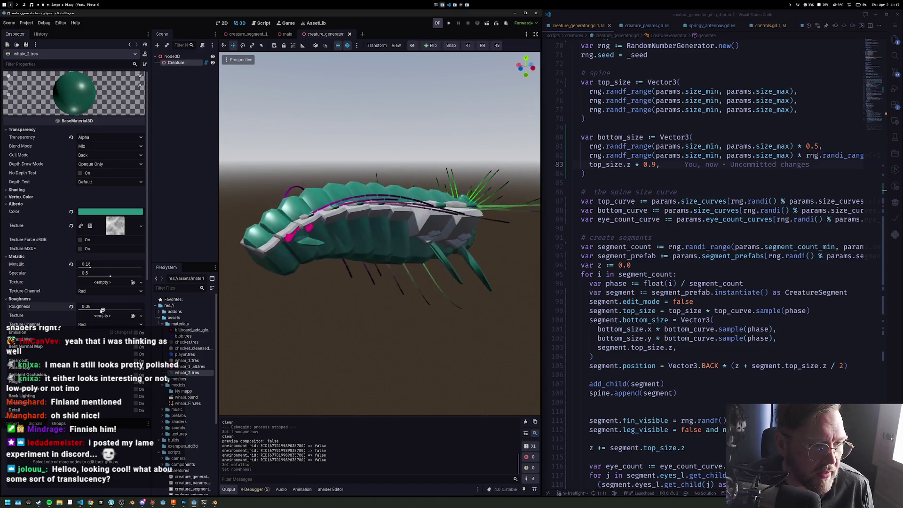
left_click(412, 45)
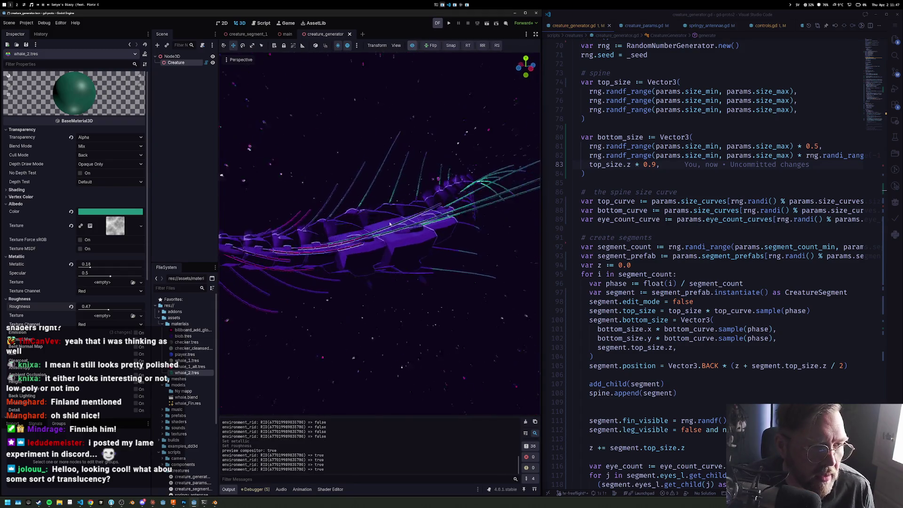
- Set the whale_2 material's Transparency back to Disabled
left_click(82, 137)
left_click(84, 148)
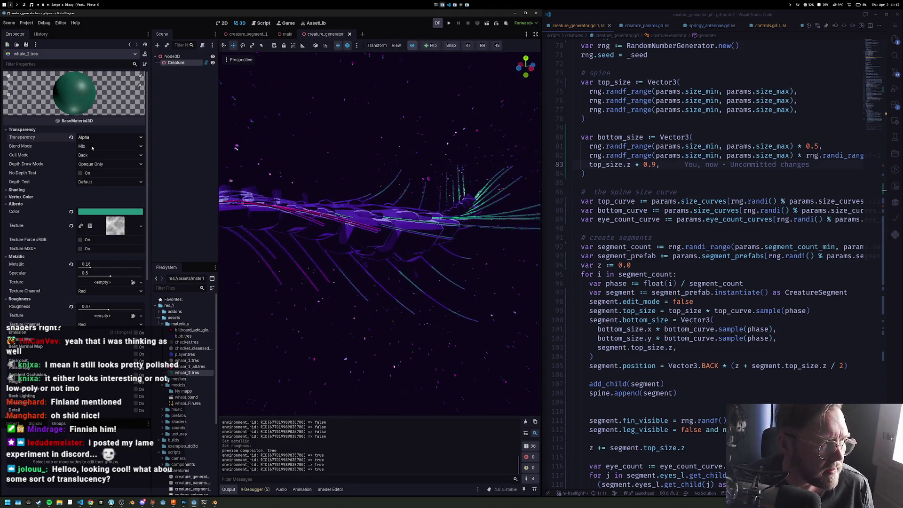
mouse_move(391, 221)
left_mouse_down()
mouse_move(453, 198)
mouse_move(437, 189)
mouse_move(343, 204)
mouse_move(342, 227)
left_mouse_up()
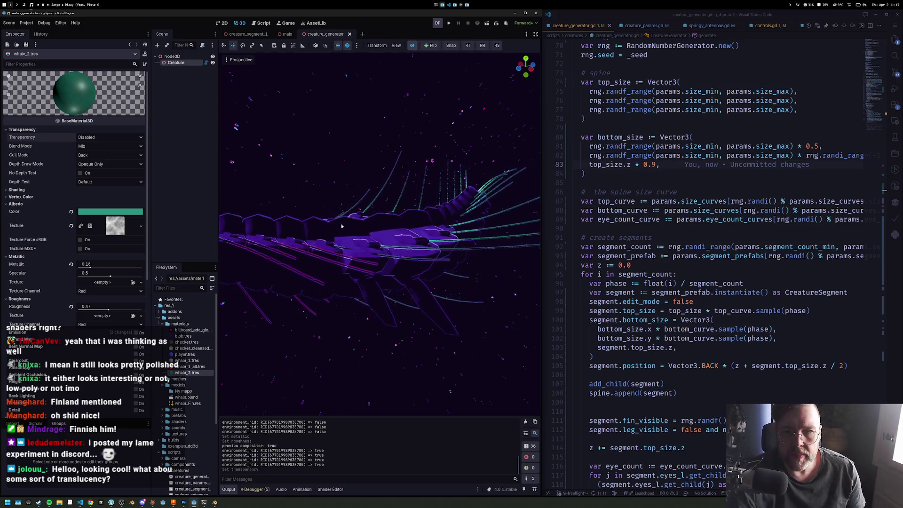
- Orbit and zoom the 3D viewport to inspect the opaque creature from several angles
scroll(409, 225, "down", 3)
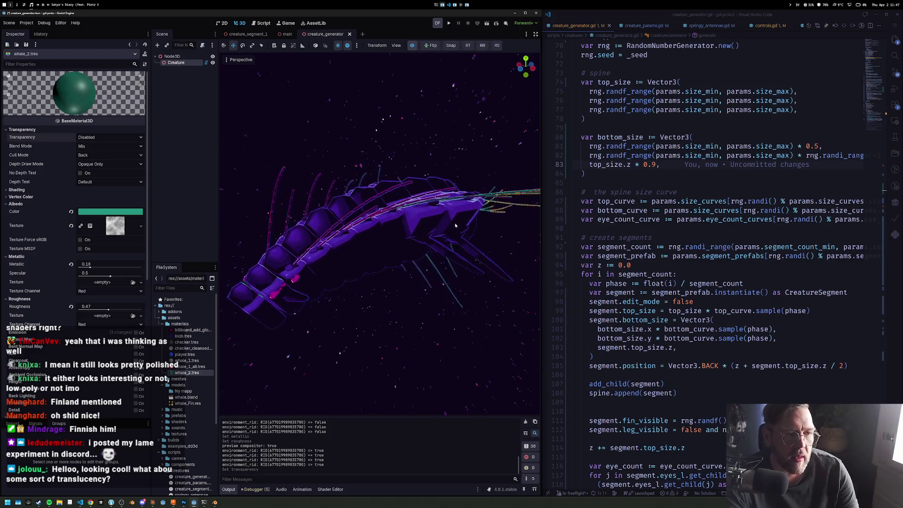
mouse_move(401, 216)
left_mouse_down()
mouse_move(377, 266)
mouse_move(494, 220)
mouse_move(406, 229)
left_mouse_up()
scroll(403, 235, "down", 2)
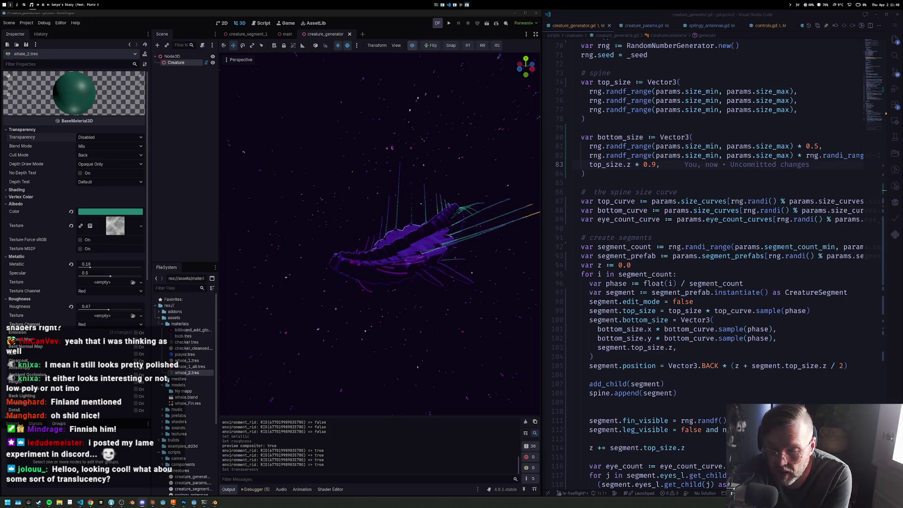
left_click_drag(488, 264, 368, 229)
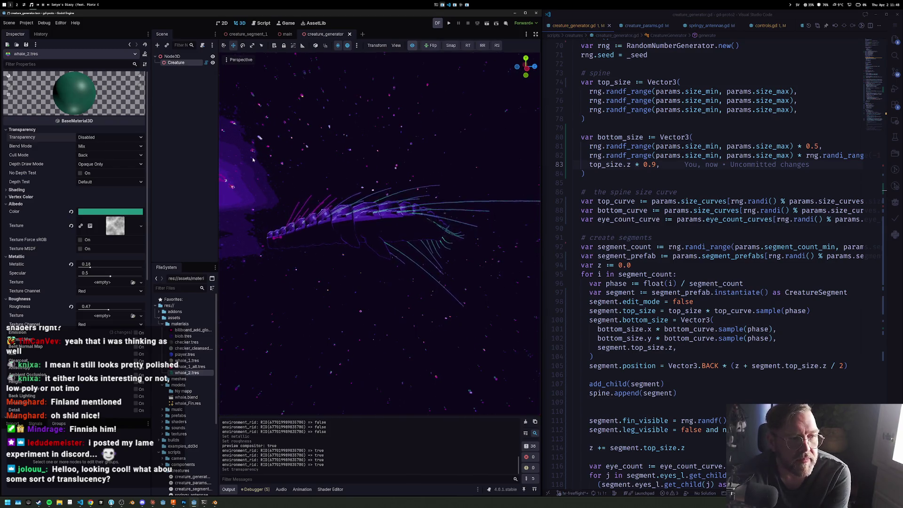
scroll(376, 225, "up", 5)
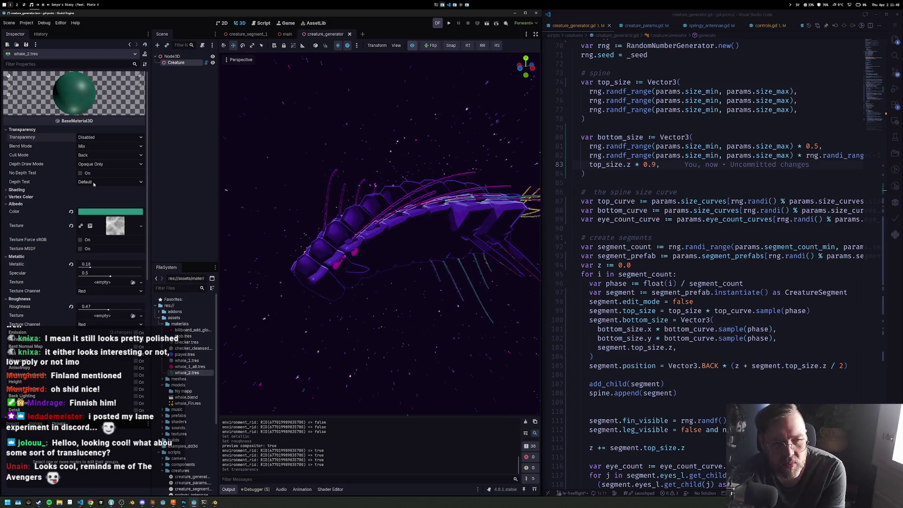
scroll(324, 214, "up", 3)
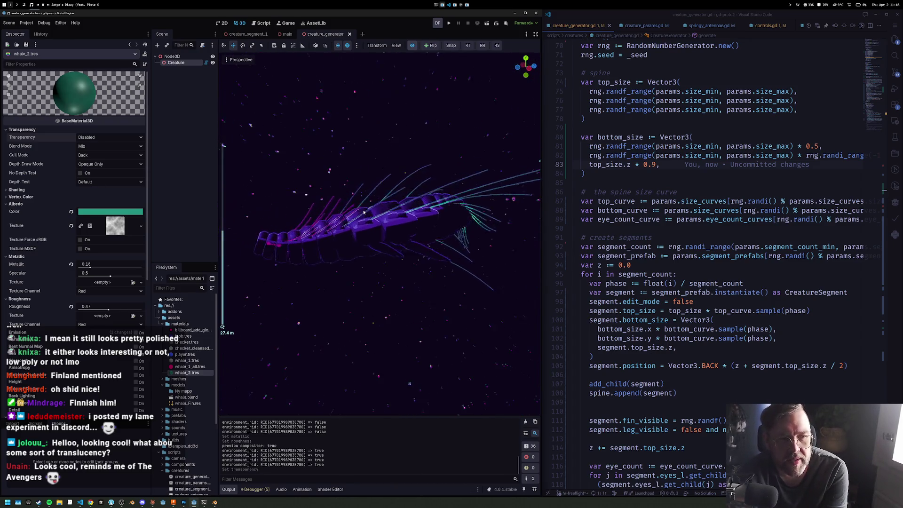